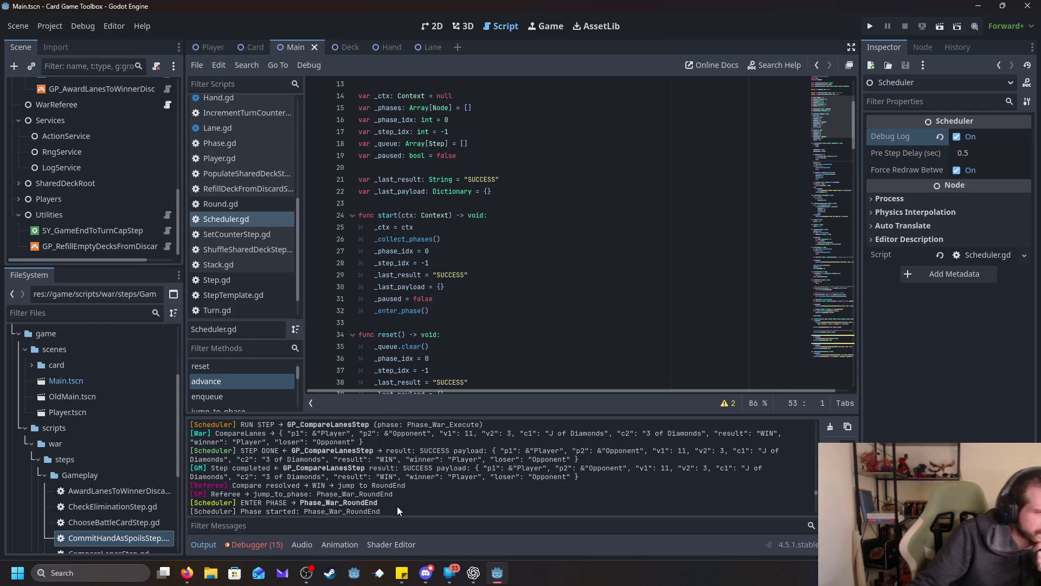
# Step: Jump to the jump_to_phase function at line 79 of Scheduler.gd, then switch to the ChatGPT window
pyautogui.moveTo(190, 578)
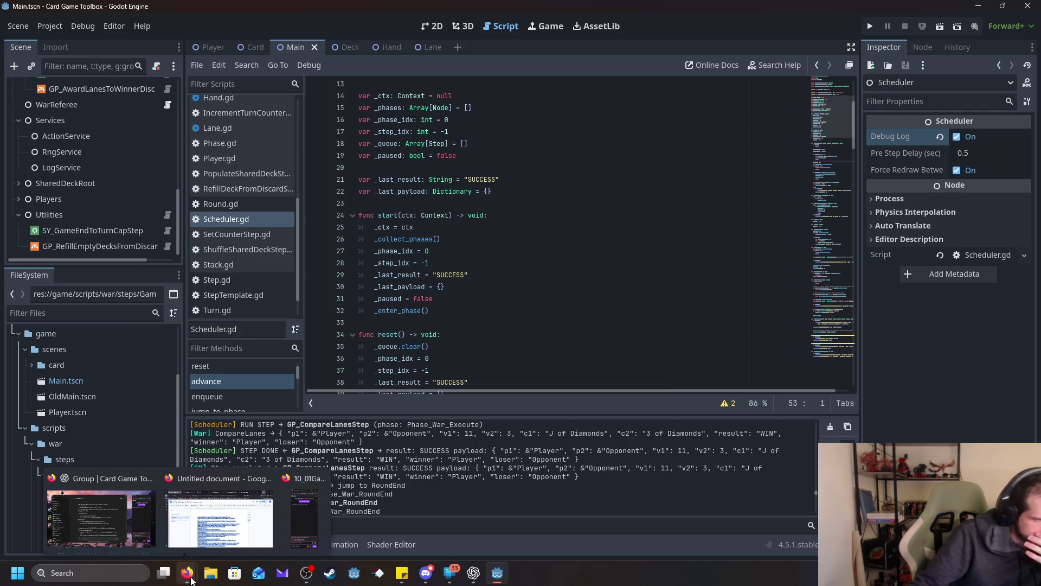
pyautogui.moveTo(129, 527)
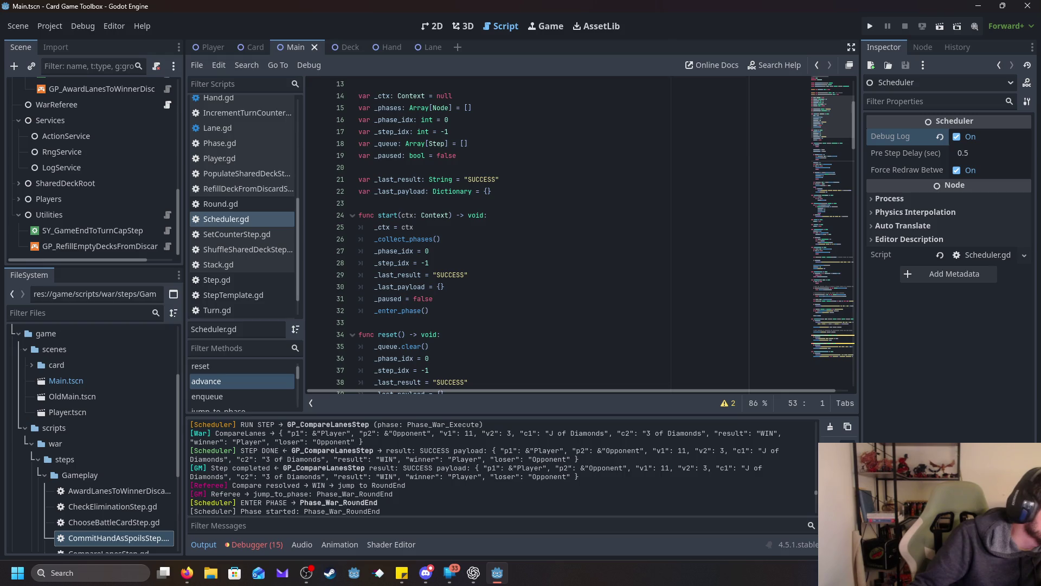
pyautogui.scroll(-2, 266, 297)
pyautogui.scroll(-2, 249, 391)
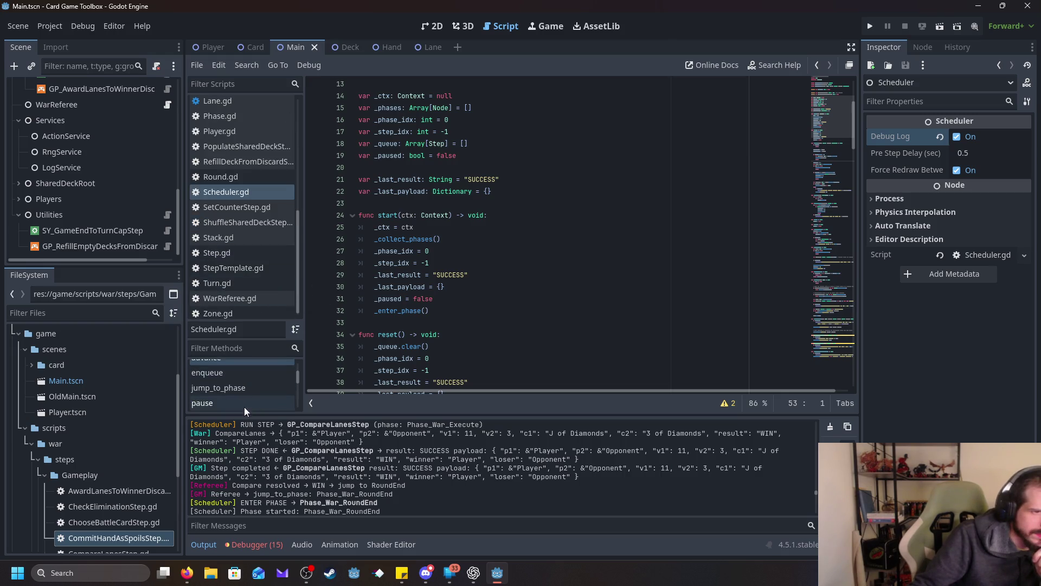
pyautogui.click(239, 389)
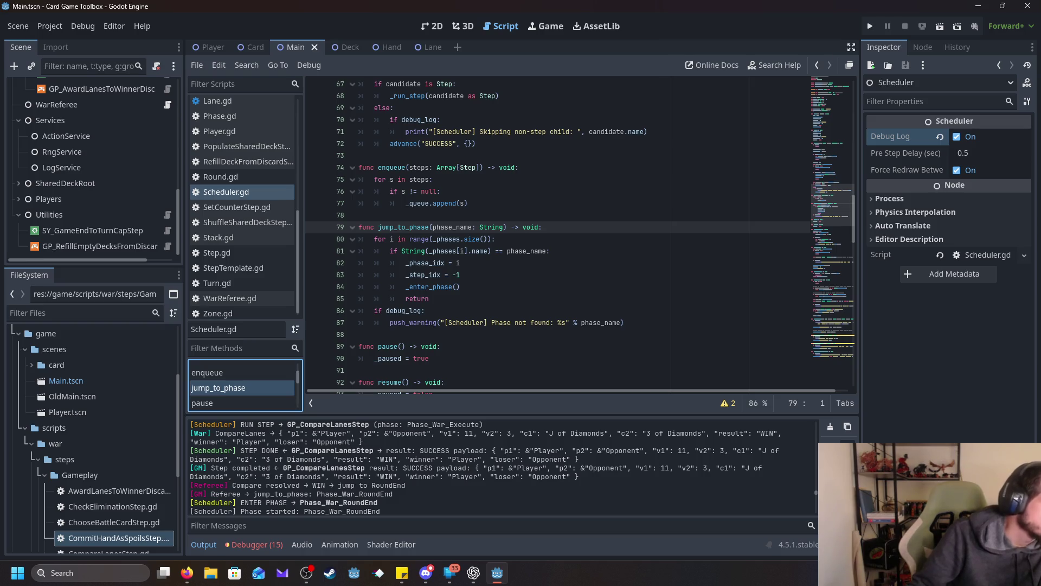
pyautogui.hotkey('alt', 'Tab')
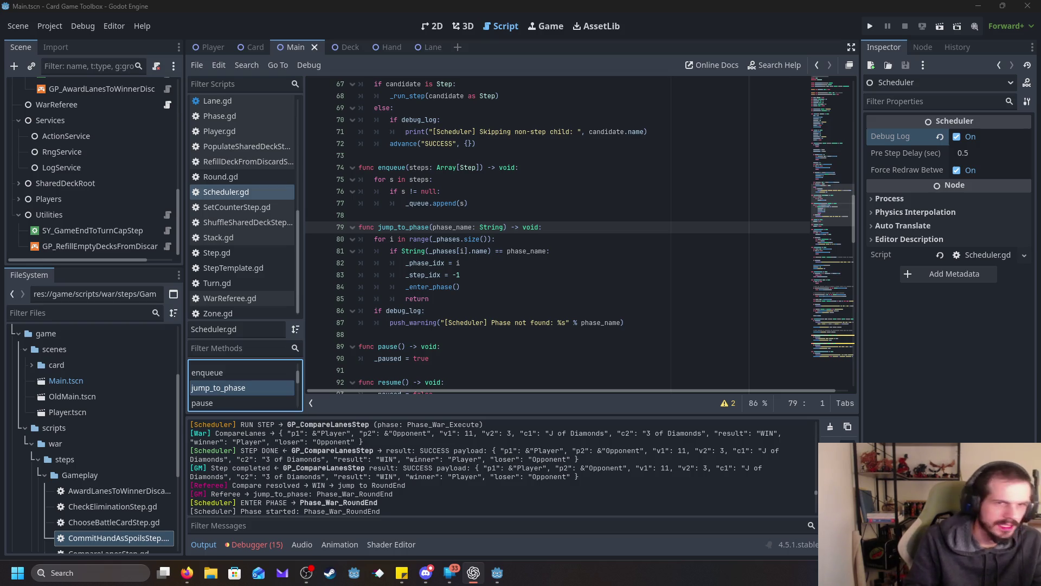
pyautogui.scroll(20, 672, 196)
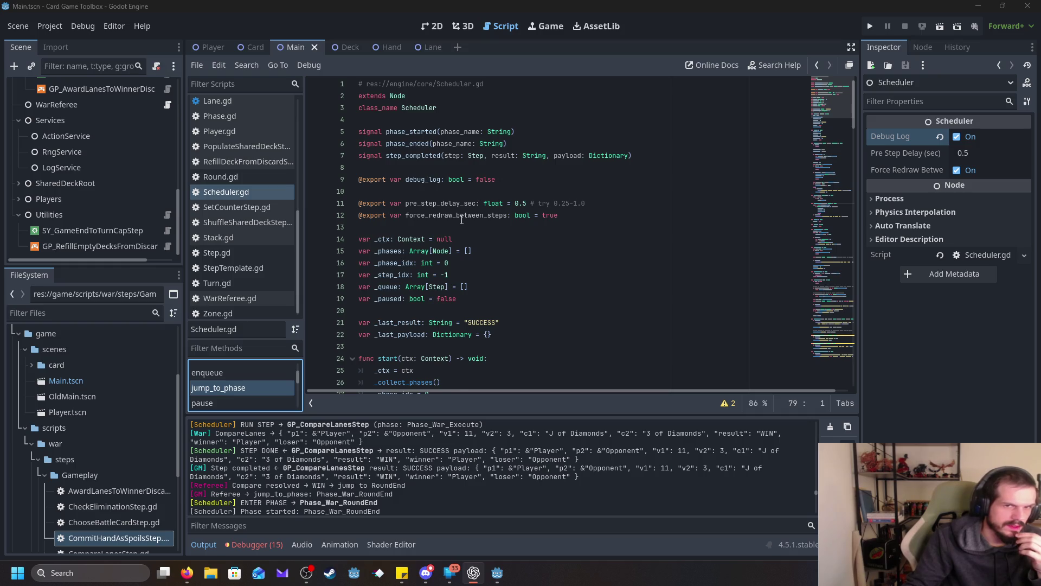
pyautogui.scroll(-3, 462, 220)
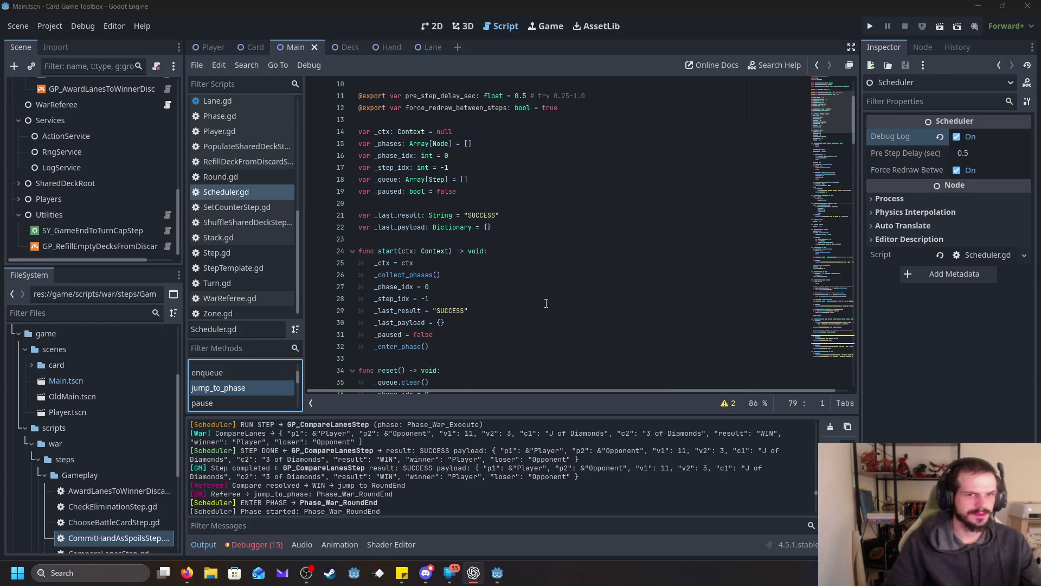
pyautogui.scroll(-1, 580, 233)
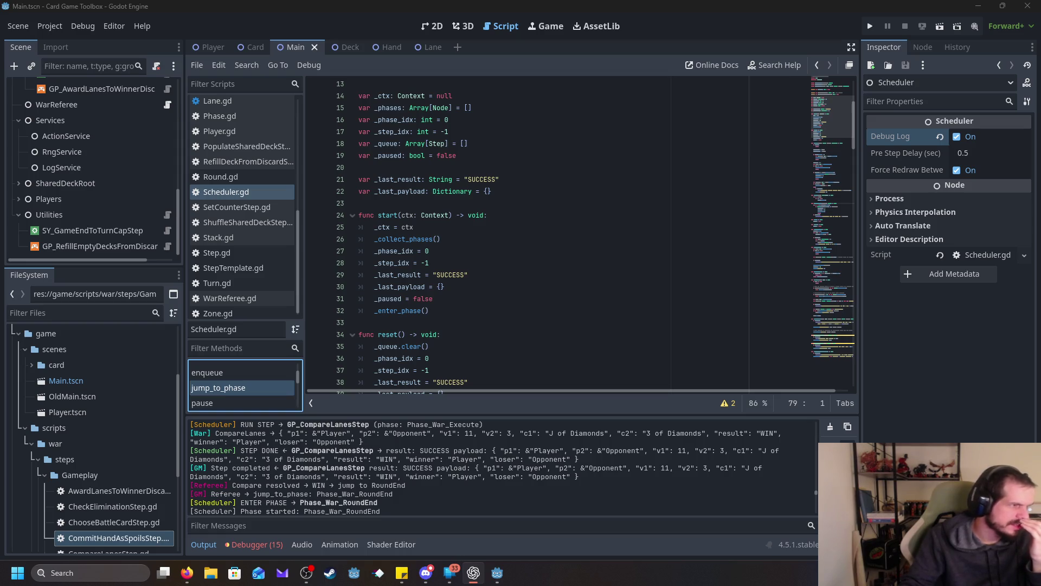
pyautogui.scroll(-3, 464, 287)
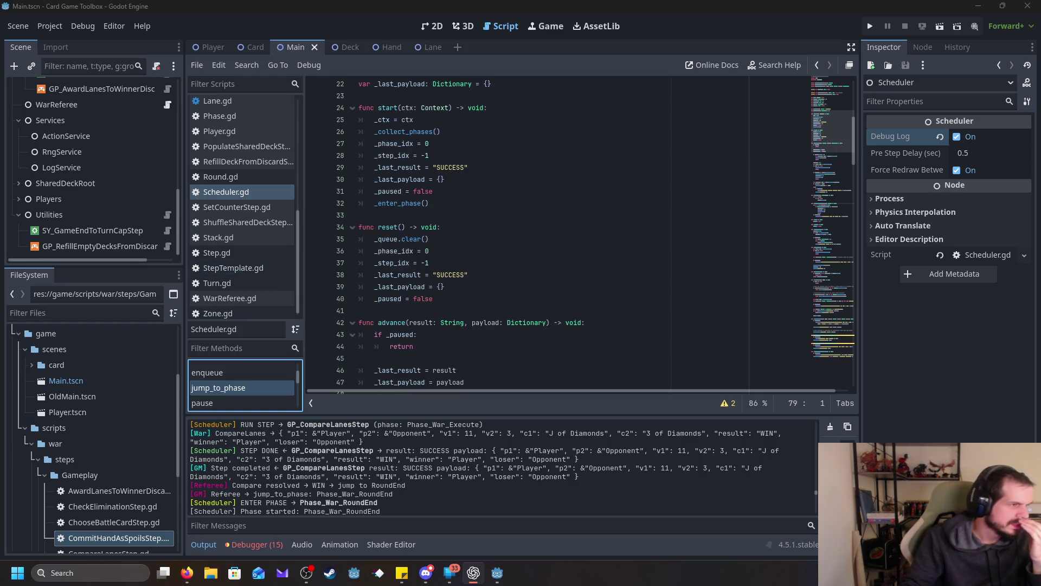
pyautogui.scroll(-4, 553, 249)
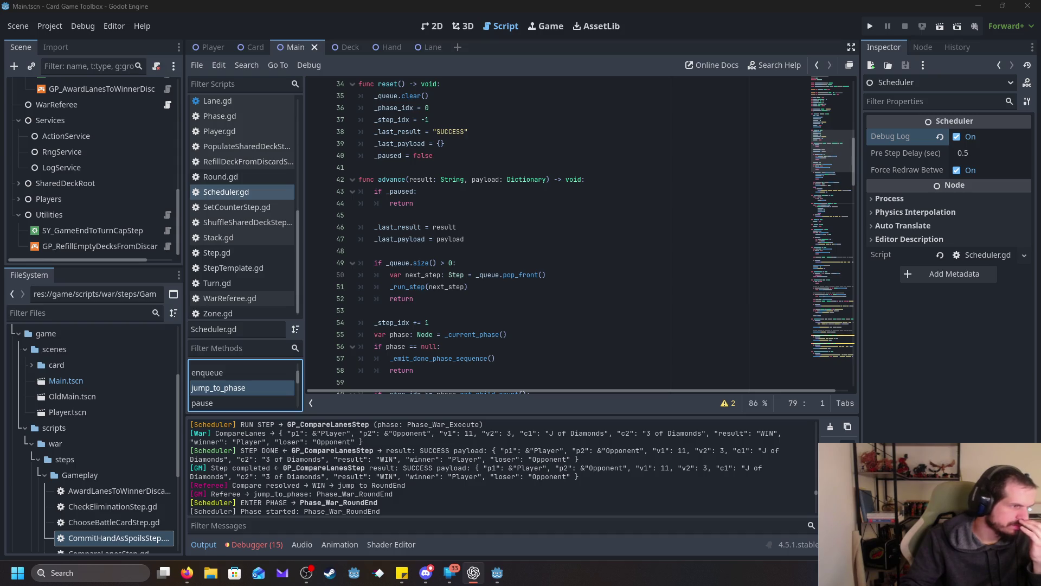
pyautogui.scroll(-4, 491, 286)
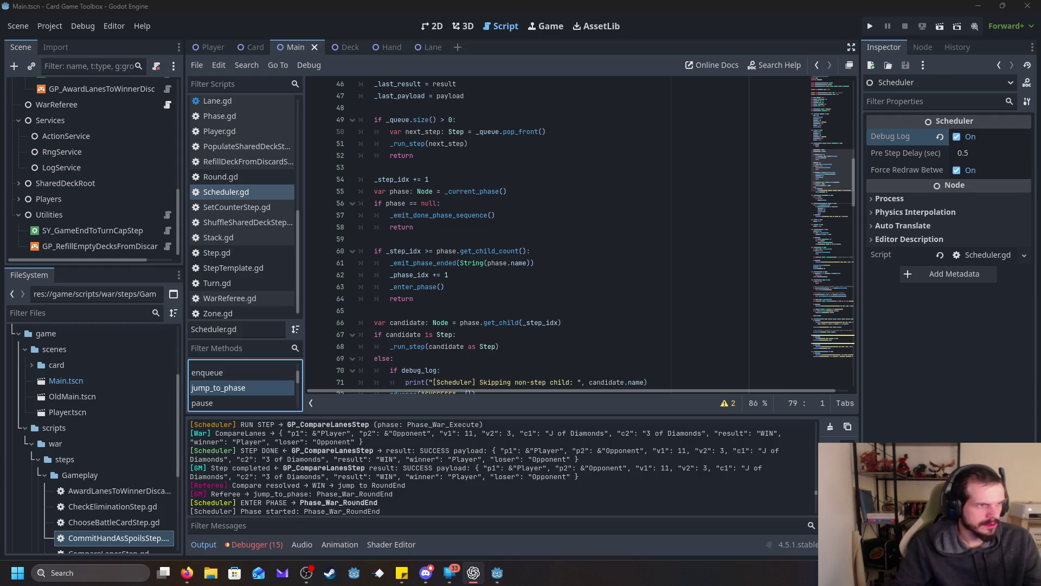
# Step: Replace the entire Scheduler.gd code with the pasted updated version
pyautogui.click(687, 238)
pyautogui.hotkey('ctrl', 'End')
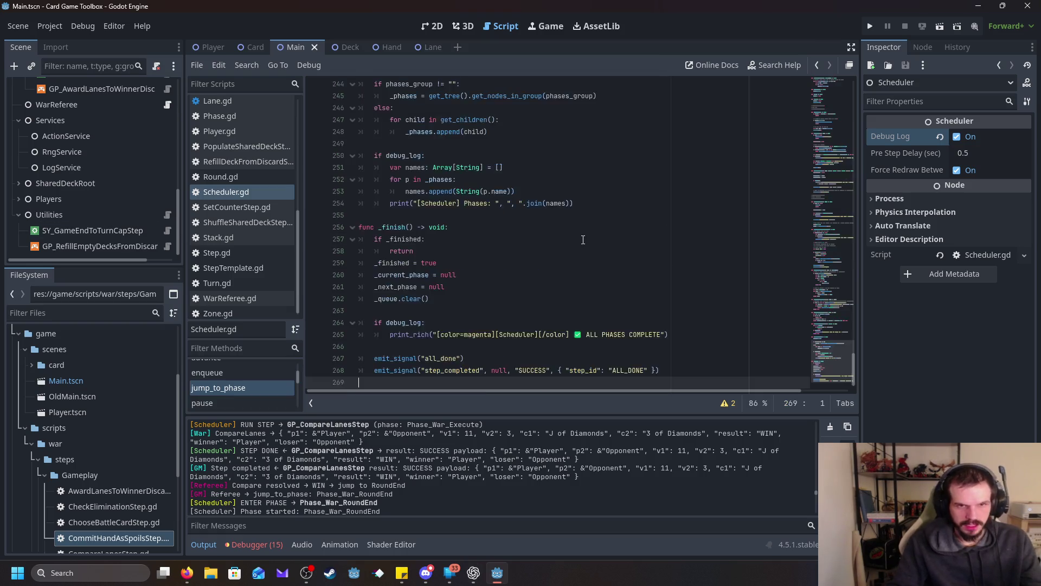
pyautogui.hotkey('ctrl', 'a')
pyautogui.hotkey('ctrl', 'v')
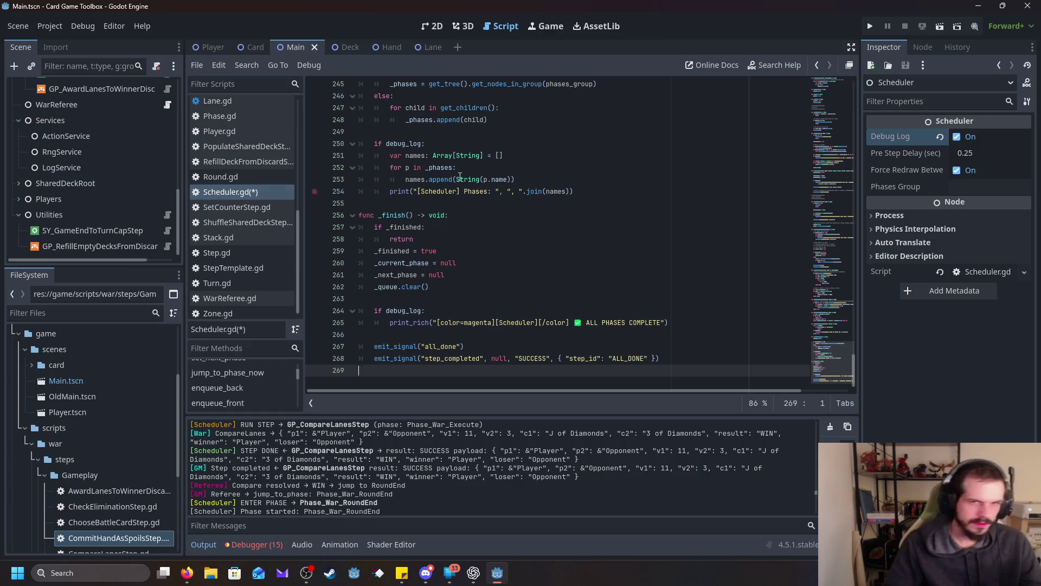
# Step: Scroll through the new Scheduler code to the _try_advance function
pyautogui.scroll(5, 530, 258)
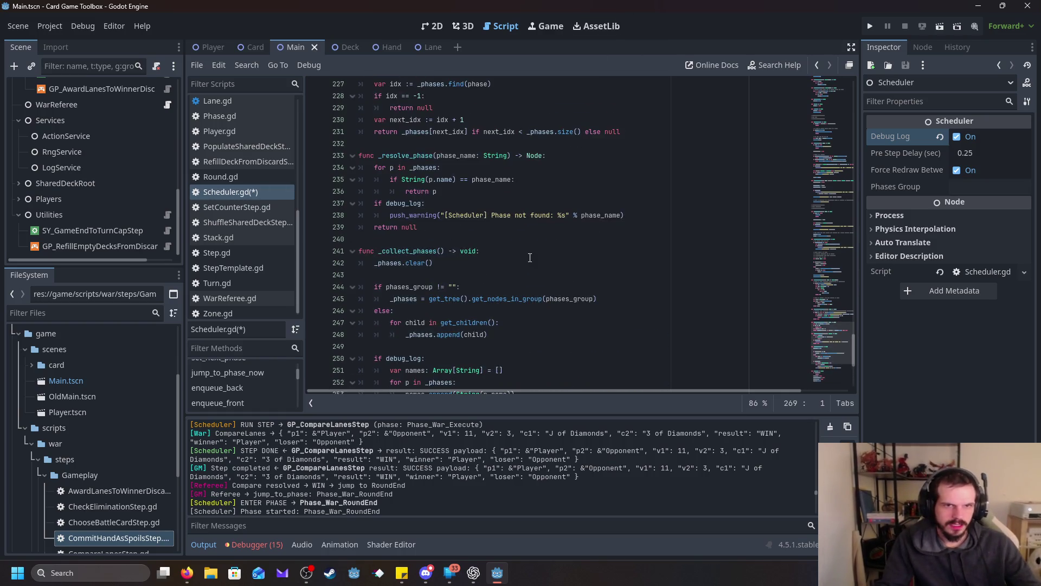
pyautogui.scroll(5, 530, 258)
pyautogui.scroll(10, 530, 258)
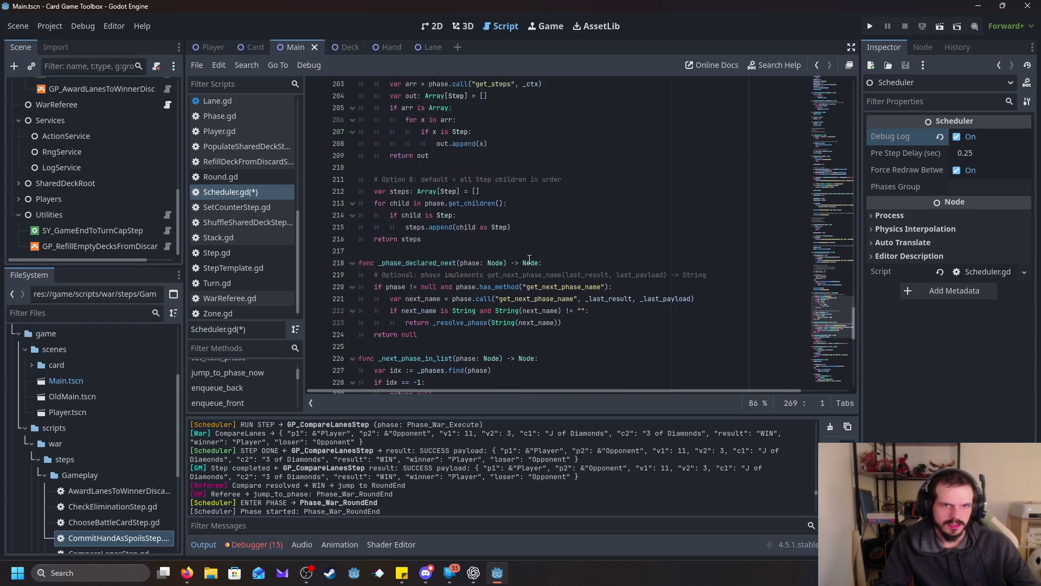
pyautogui.scroll(12, 529, 259)
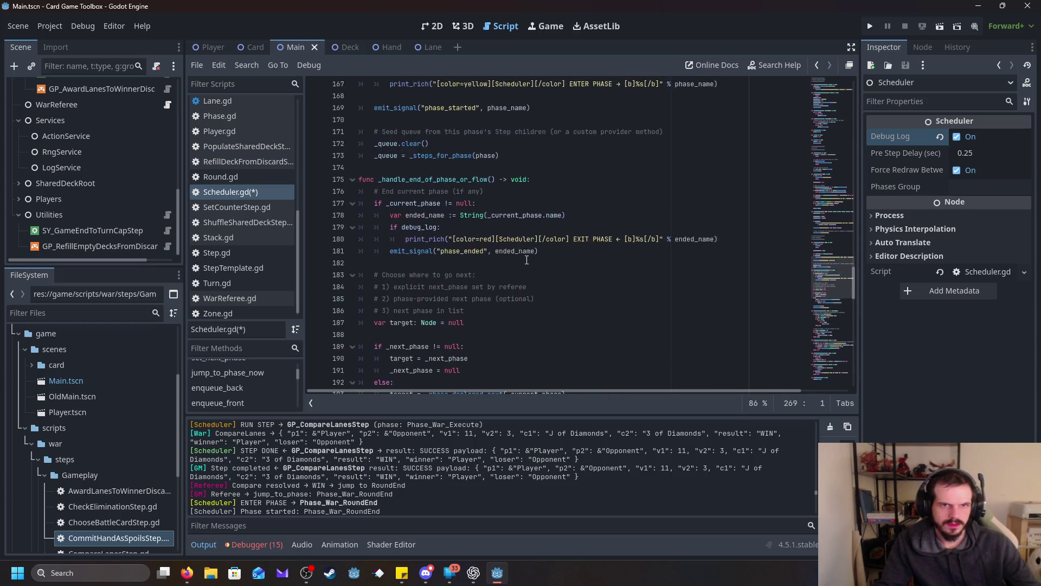
pyautogui.scroll(17, 524, 259)
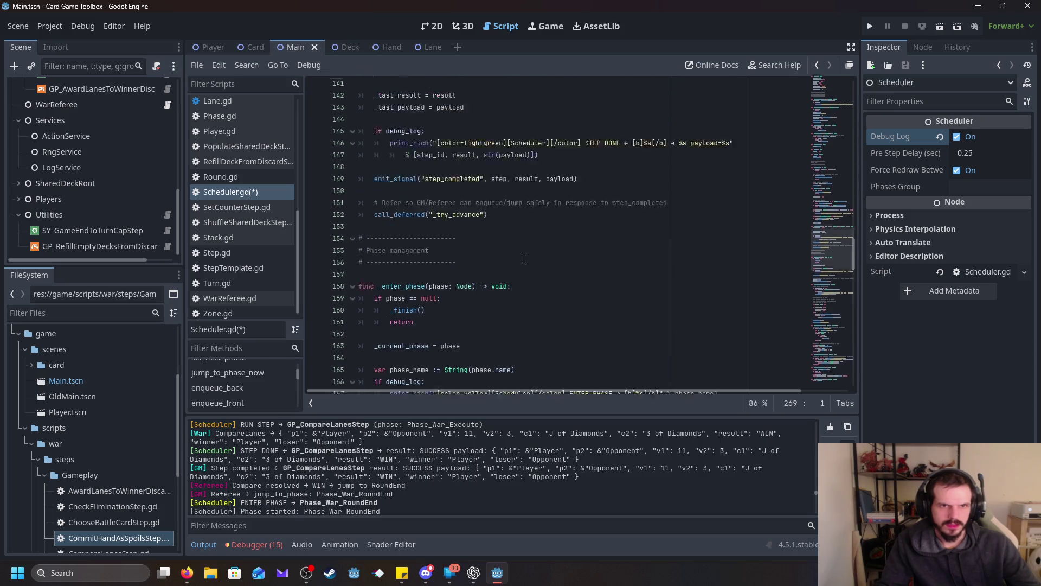
pyautogui.scroll(-3, 524, 260)
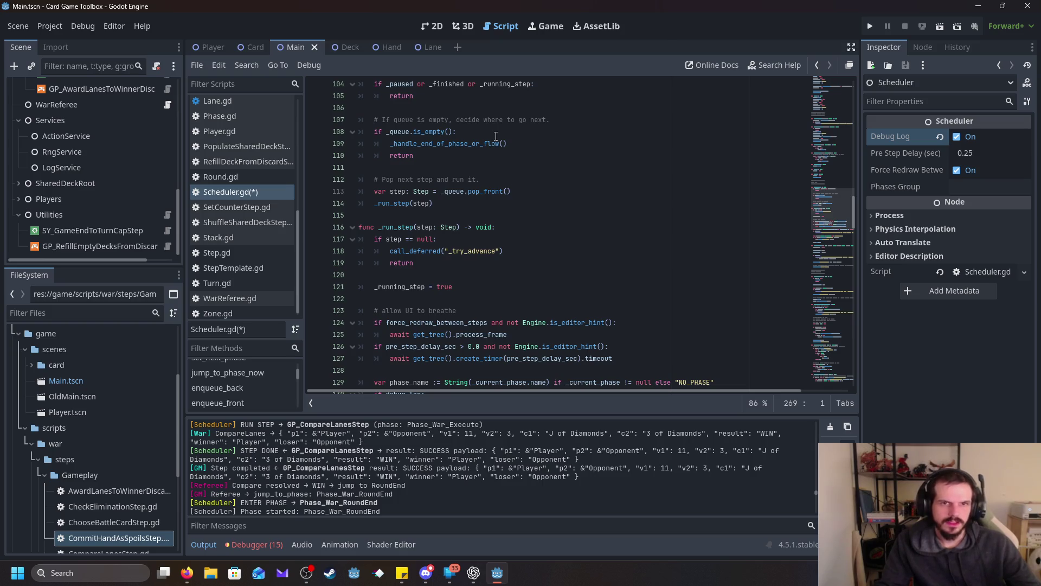
pyautogui.scroll(1, 496, 137)
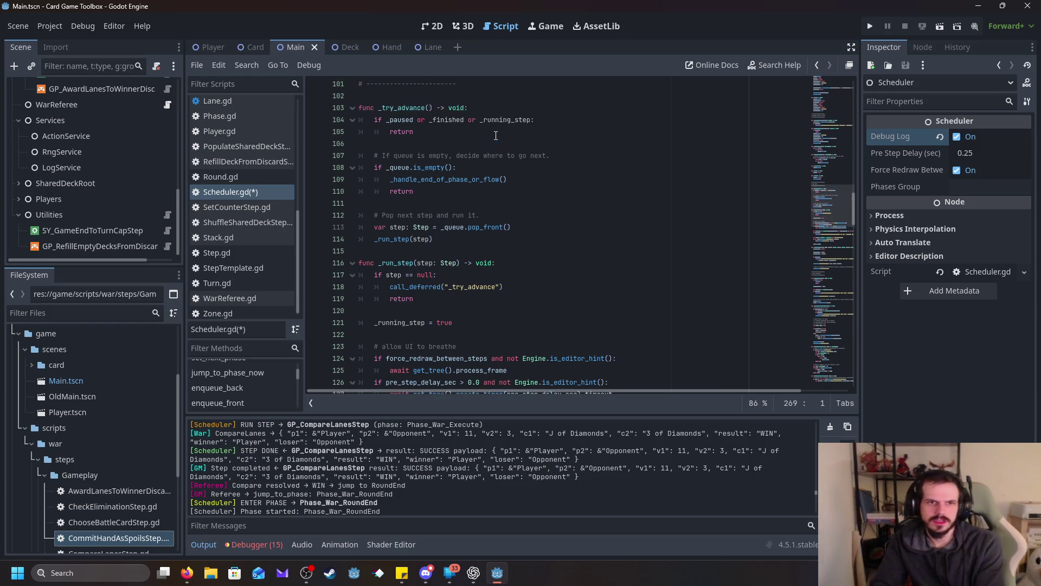
pyautogui.scroll(-2, 499, 152)
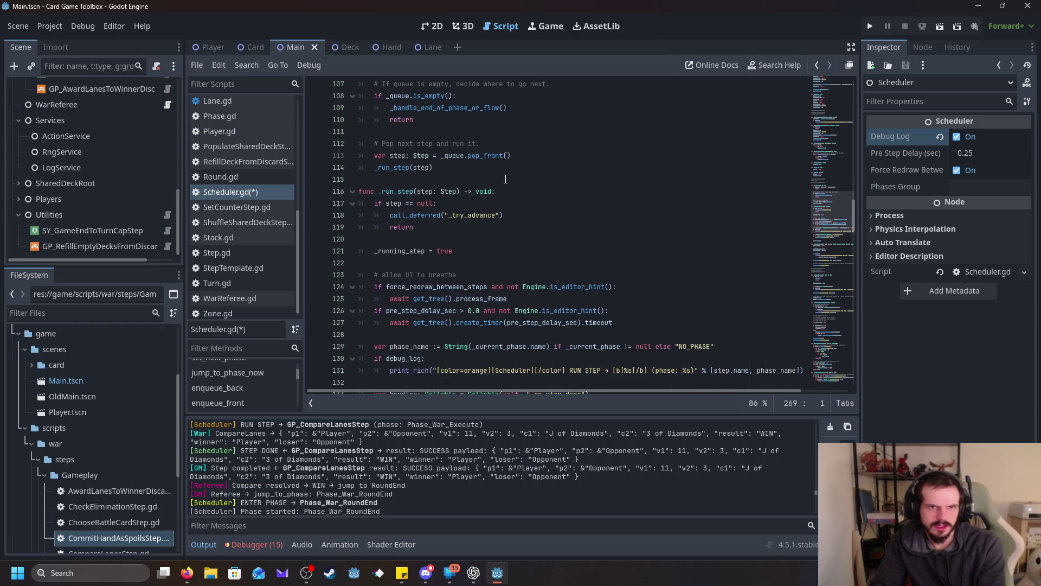
pyautogui.scroll(-1, 505, 179)
pyautogui.scroll(3, 505, 179)
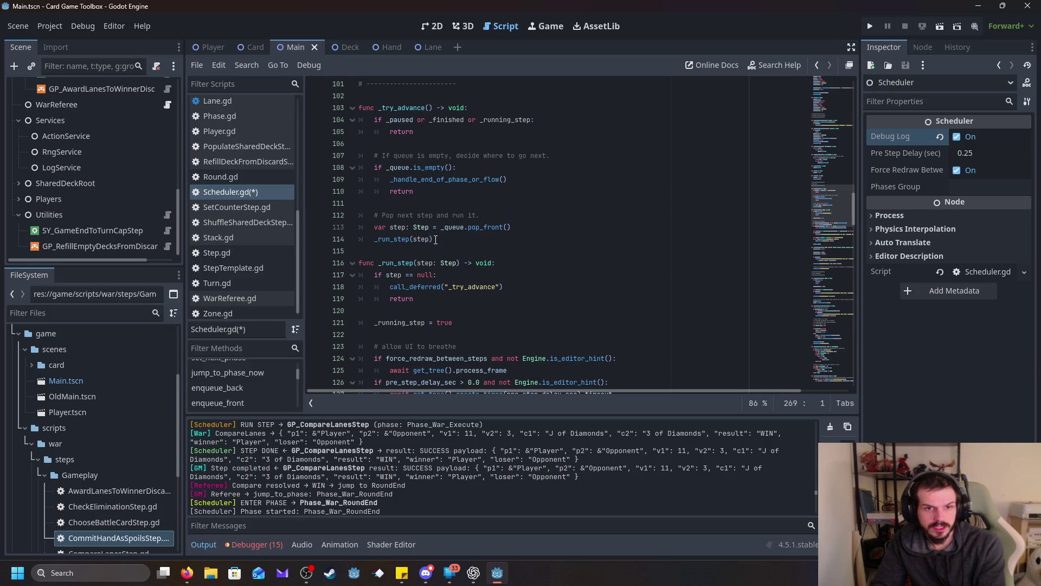
pyautogui.doubleClick(476, 227)
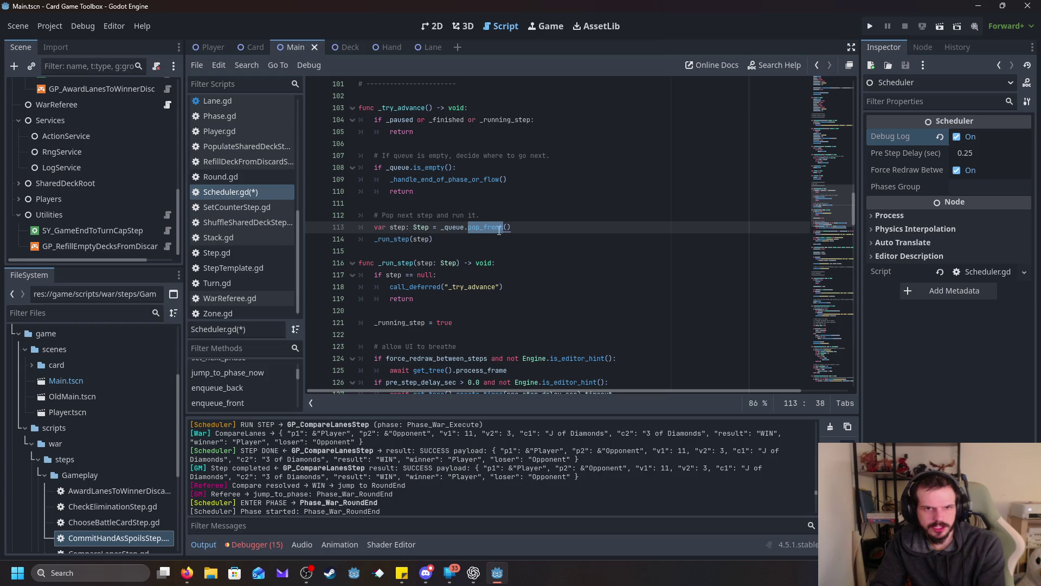
pyautogui.moveTo(488, 228)
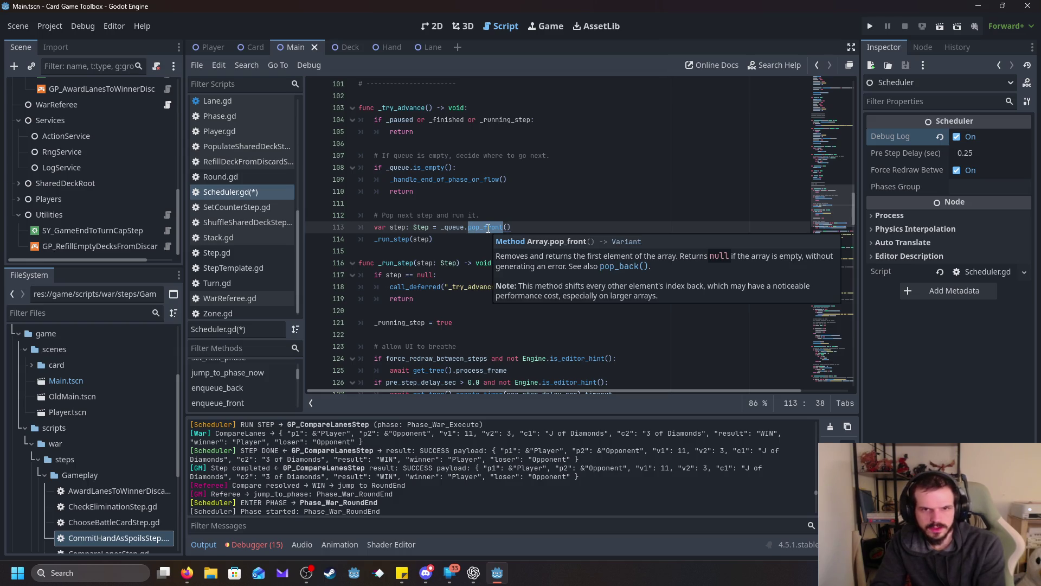
pyautogui.click(472, 239)
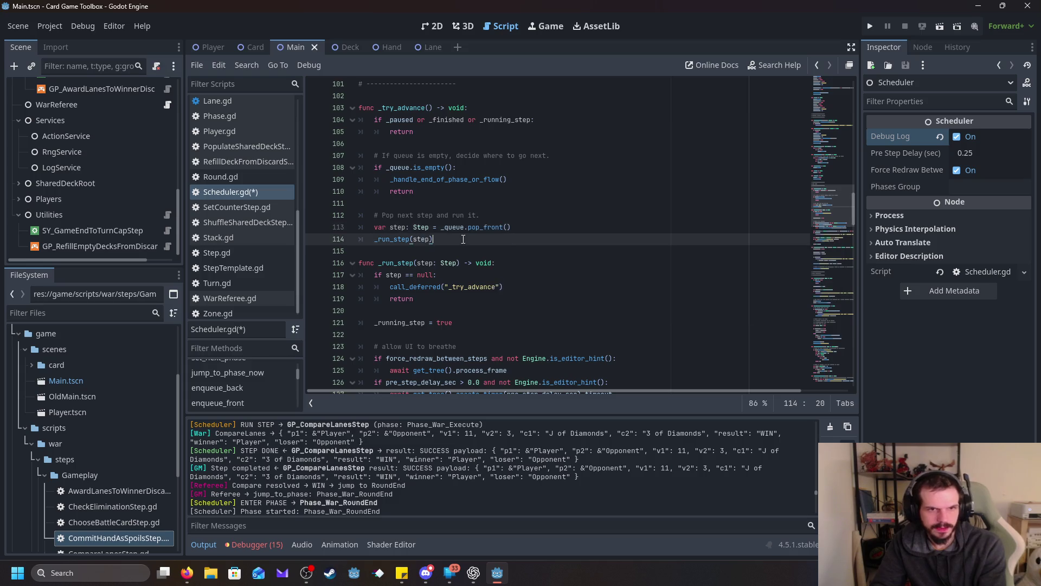
pyautogui.click(475, 263)
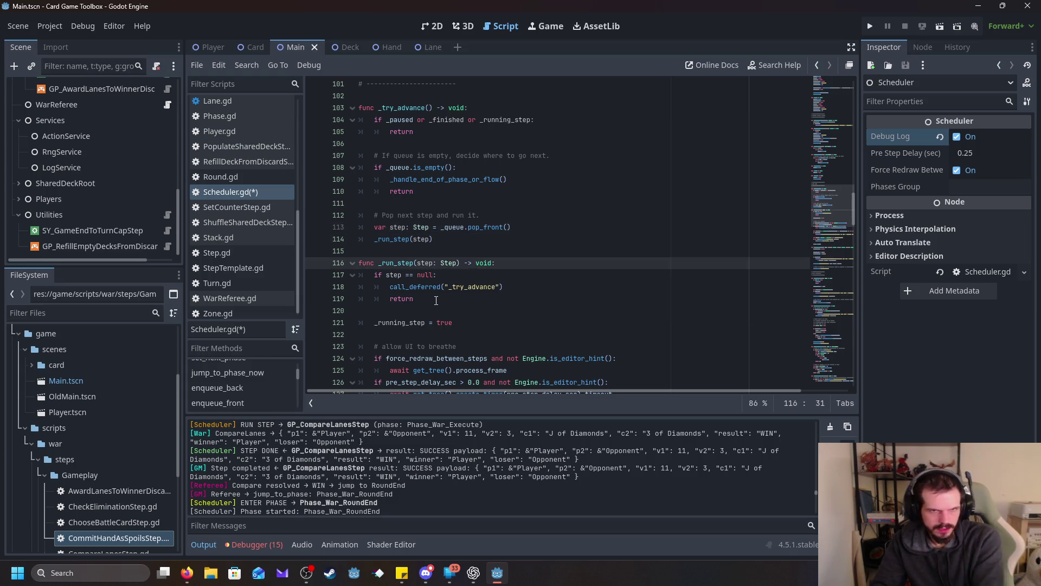
pyautogui.moveTo(448, 243); pyautogui.dragTo(362, 234)
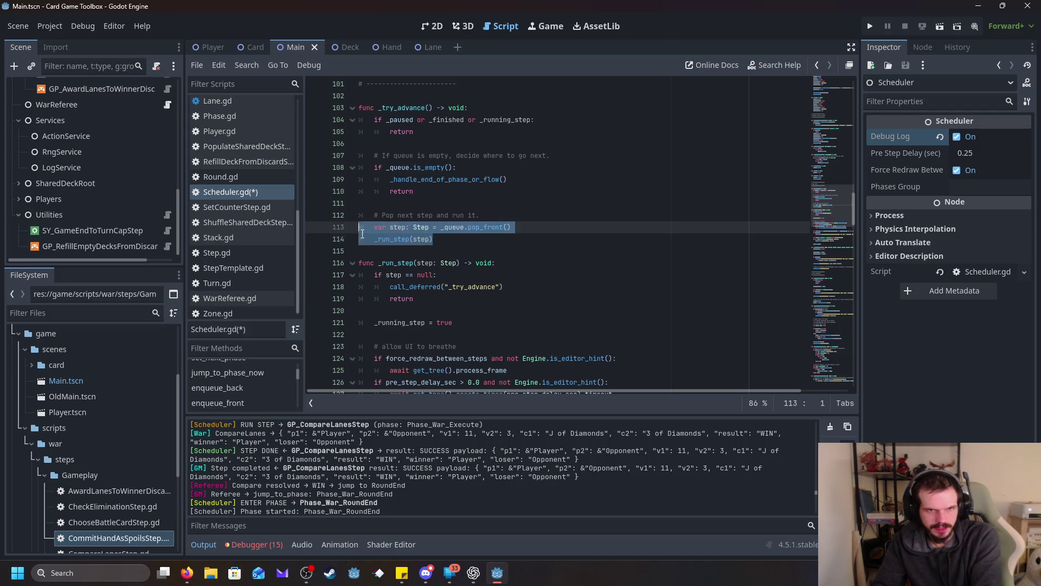
pyautogui.click(451, 269)
pyautogui.press('Down')
pyautogui.press('Down')
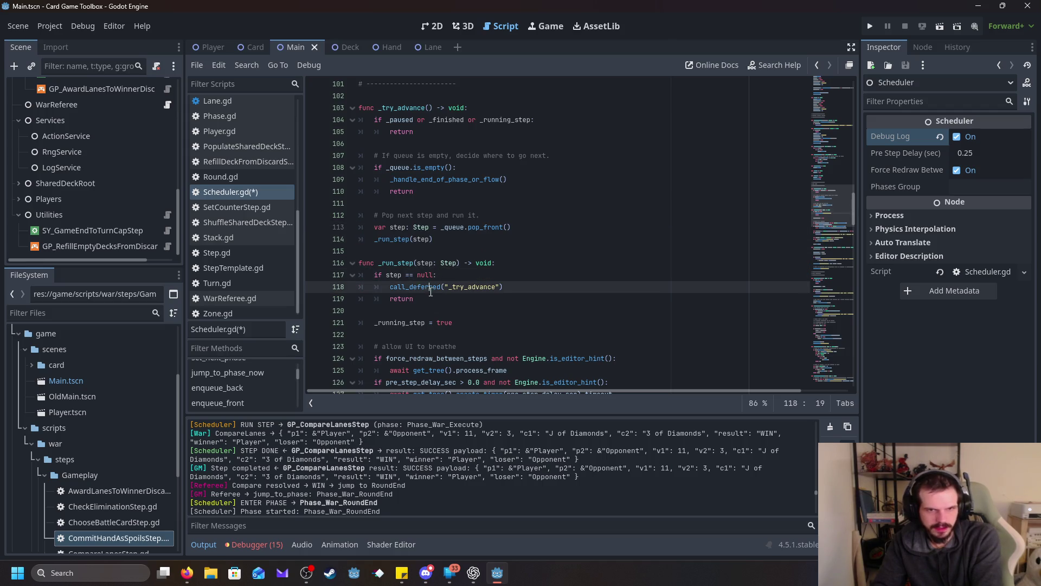
pyautogui.moveTo(529, 284)
pyautogui.mouseDown()
pyautogui.moveTo(388, 289)
pyautogui.moveTo(389, 264)
pyautogui.moveTo(298, 266)
pyautogui.mouseUp()
pyautogui.scroll(-1, 516, 274)
pyautogui.click(509, 271)
pyautogui.moveTo(453, 286); pyautogui.dragTo(344, 287)
pyautogui.scroll(-3, 396, 249)
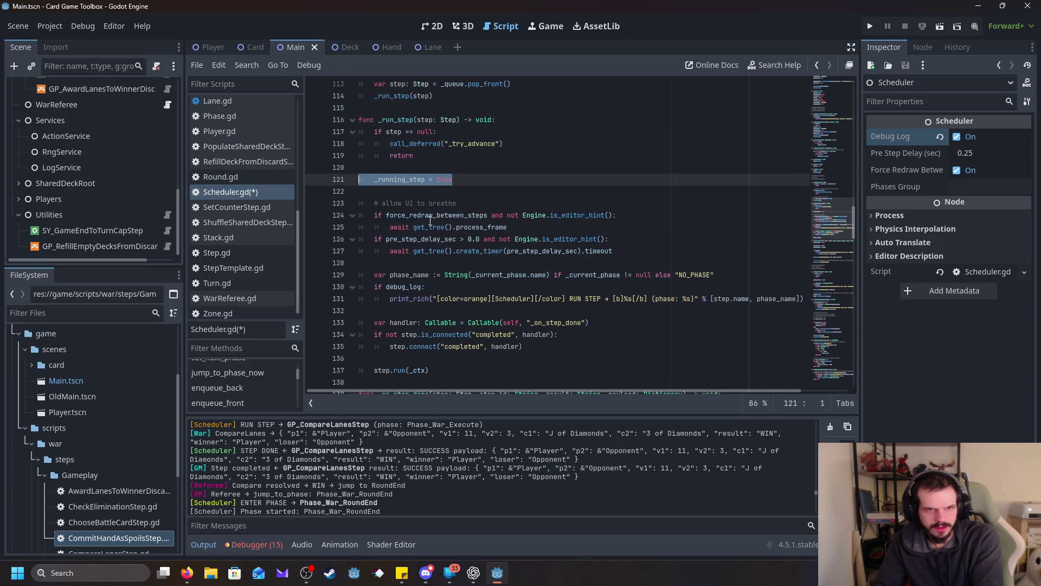
pyautogui.click(454, 204)
pyautogui.click(376, 215)
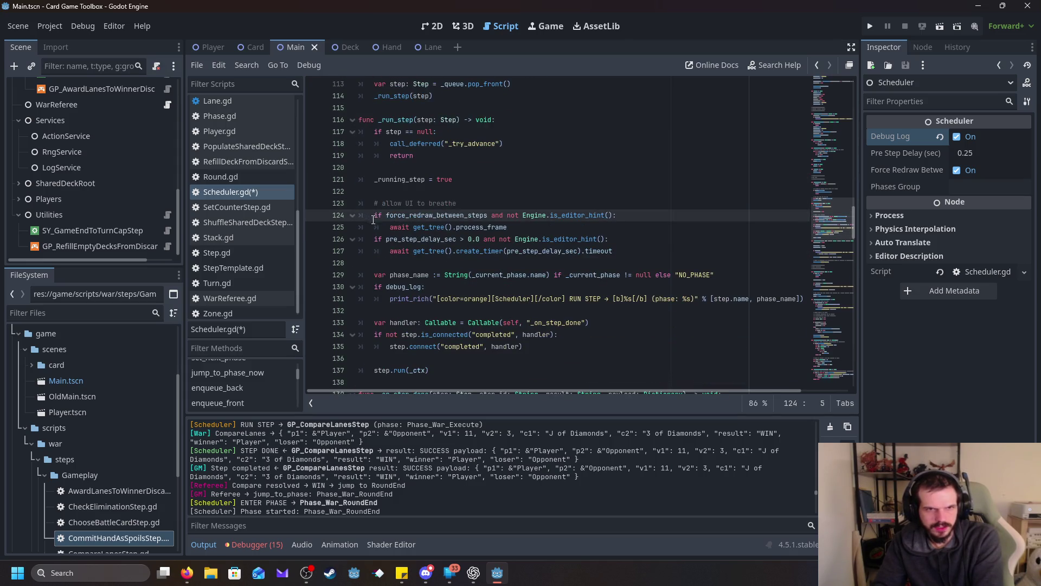
pyautogui.moveTo(373, 215); pyautogui.dragTo(665, 216)
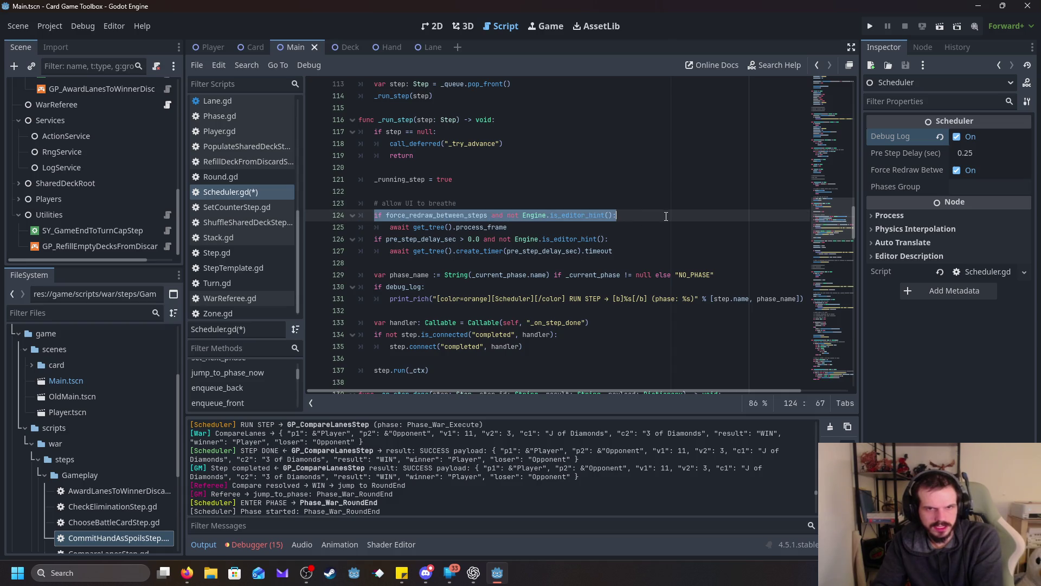
pyautogui.click(622, 228)
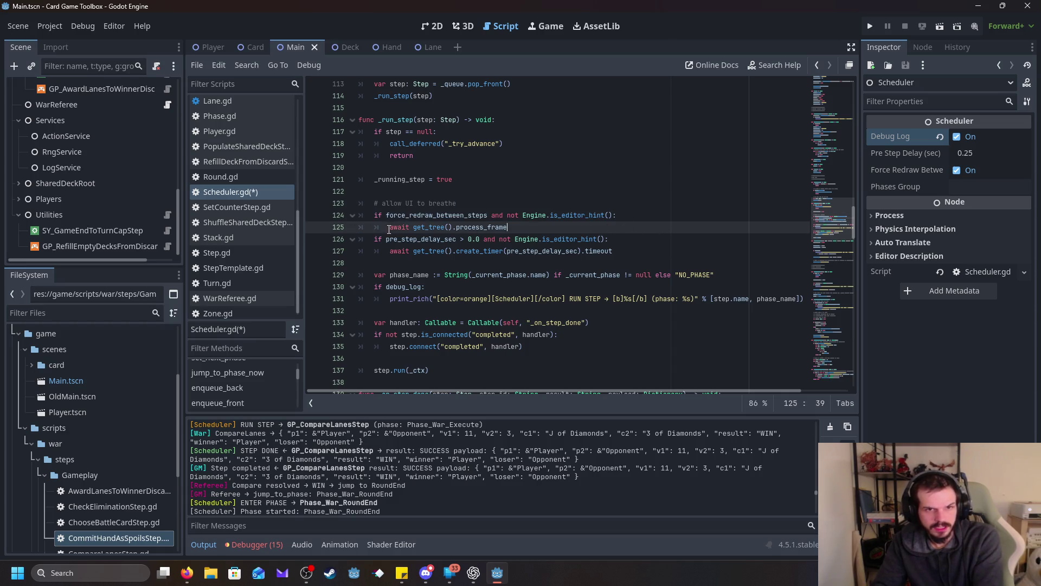
pyautogui.click(493, 262)
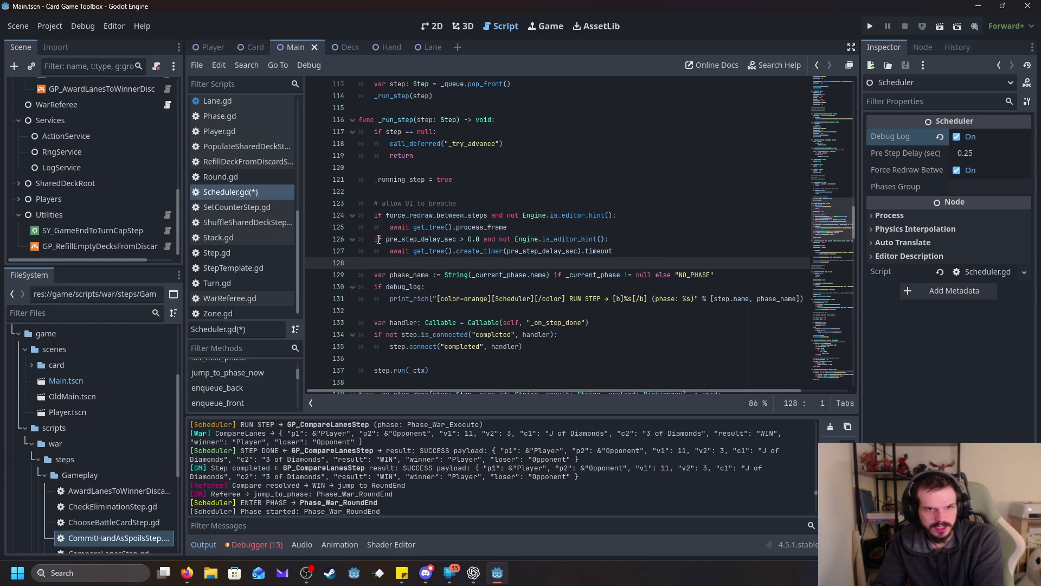
pyautogui.moveTo(378, 239); pyautogui.dragTo(608, 241)
pyautogui.click(623, 263)
pyautogui.moveTo(386, 254); pyautogui.dragTo(612, 250)
pyautogui.scroll(-1, 434, 239)
pyautogui.click(434, 238)
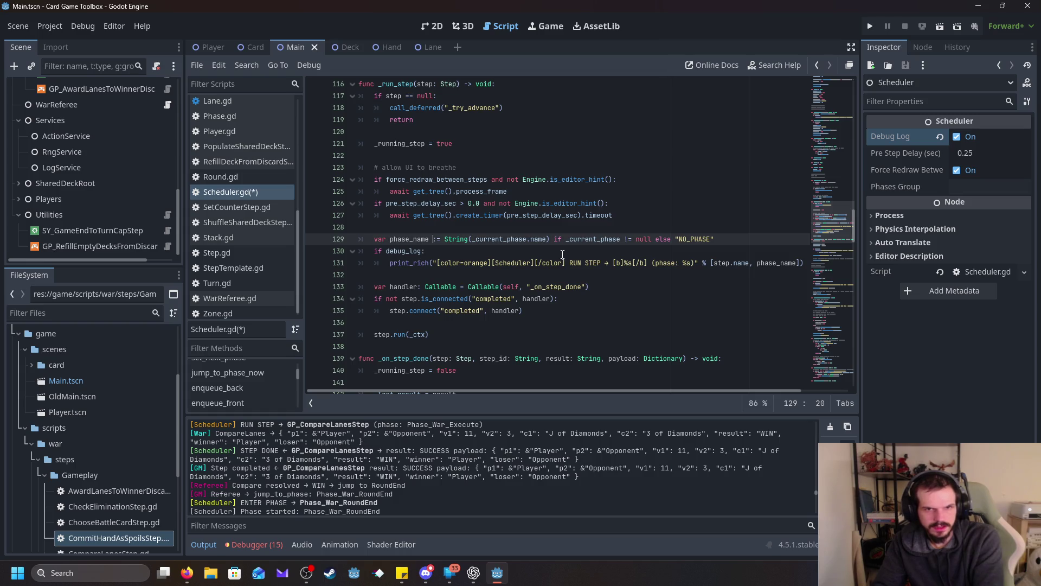
pyautogui.scroll(-1, 631, 250)
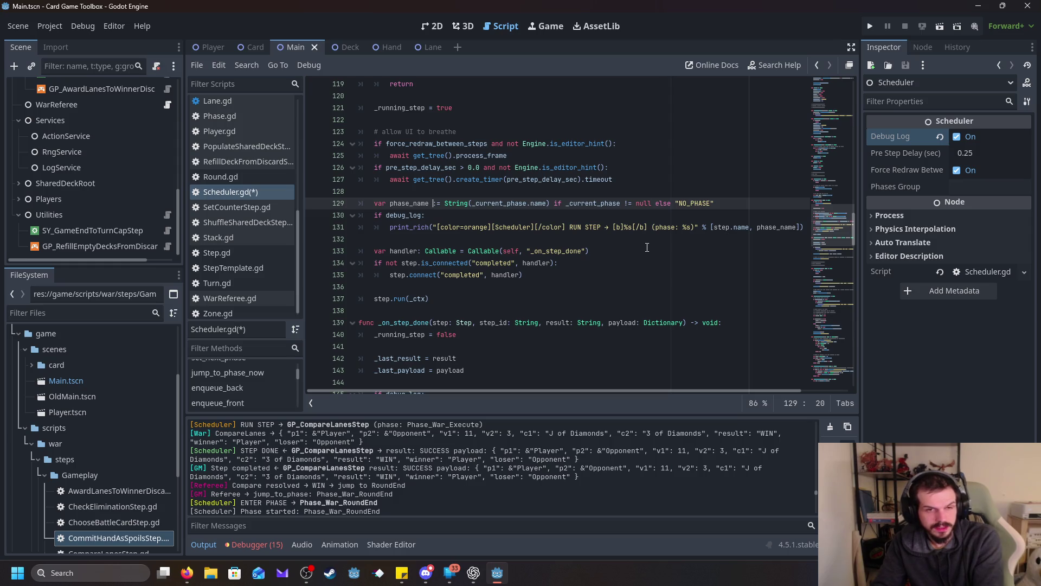
pyautogui.scroll(-1, 648, 248)
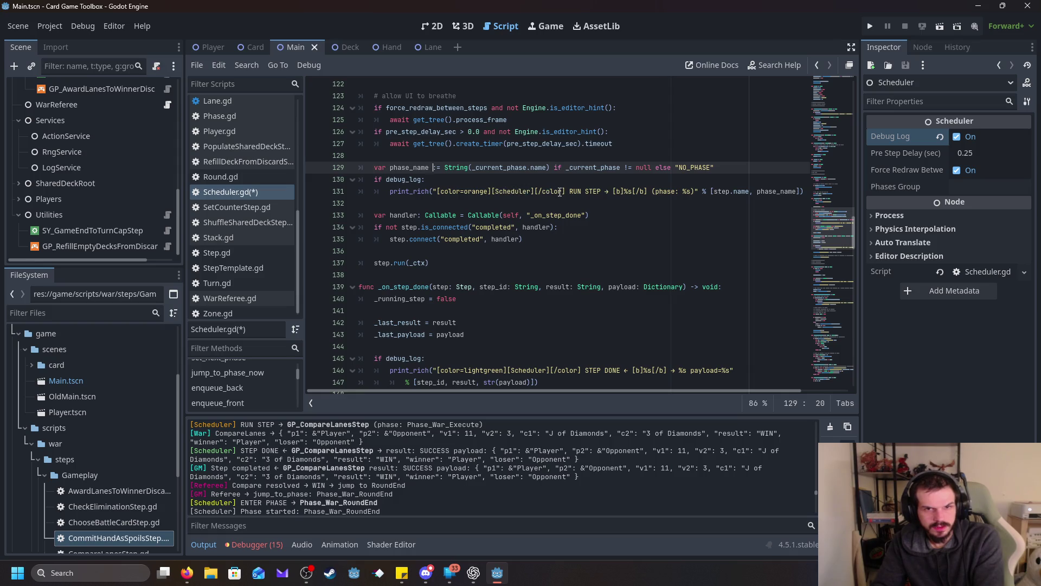
pyautogui.scroll(-1, 748, 202)
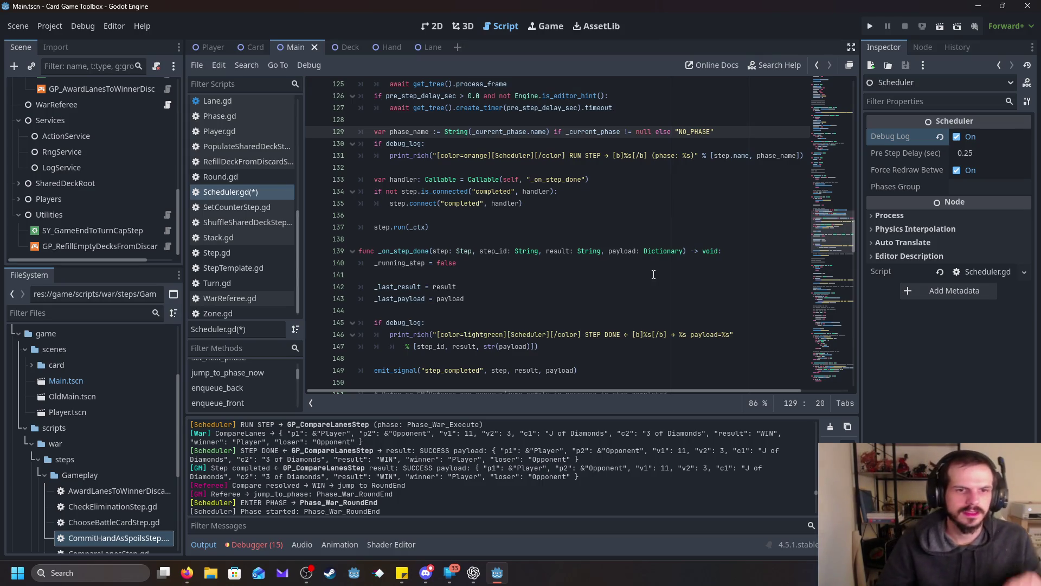
pyautogui.scroll(-1, 597, 246)
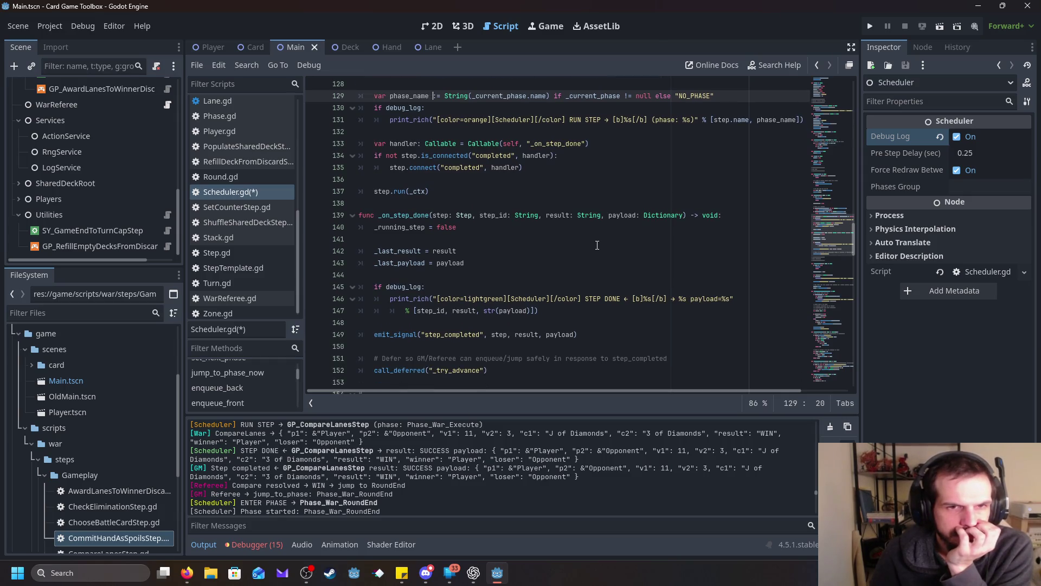
pyautogui.scroll(-1, 594, 246)
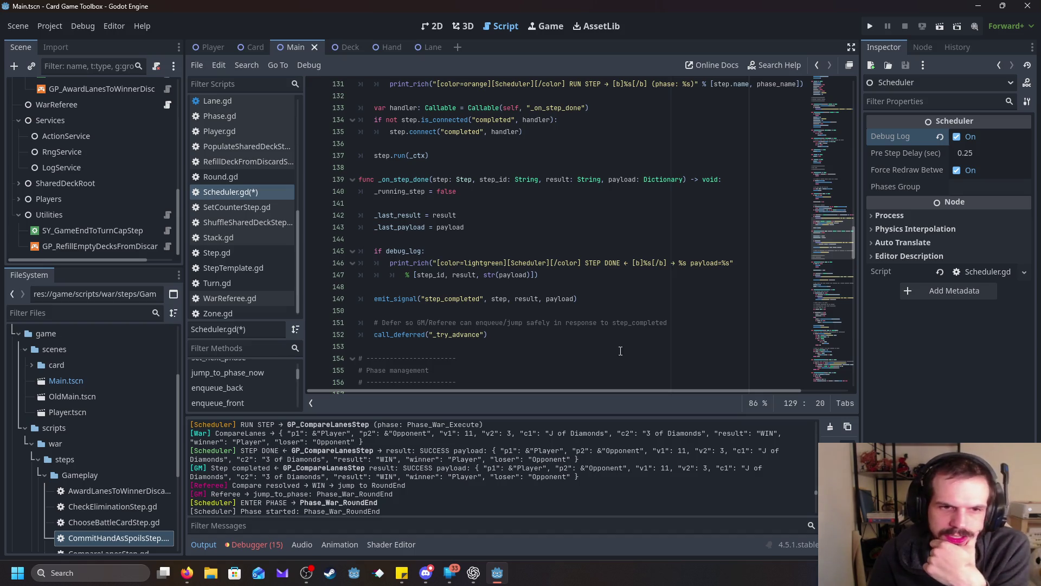
pyautogui.scroll(-1, 619, 352)
pyautogui.scroll(-1, 617, 354)
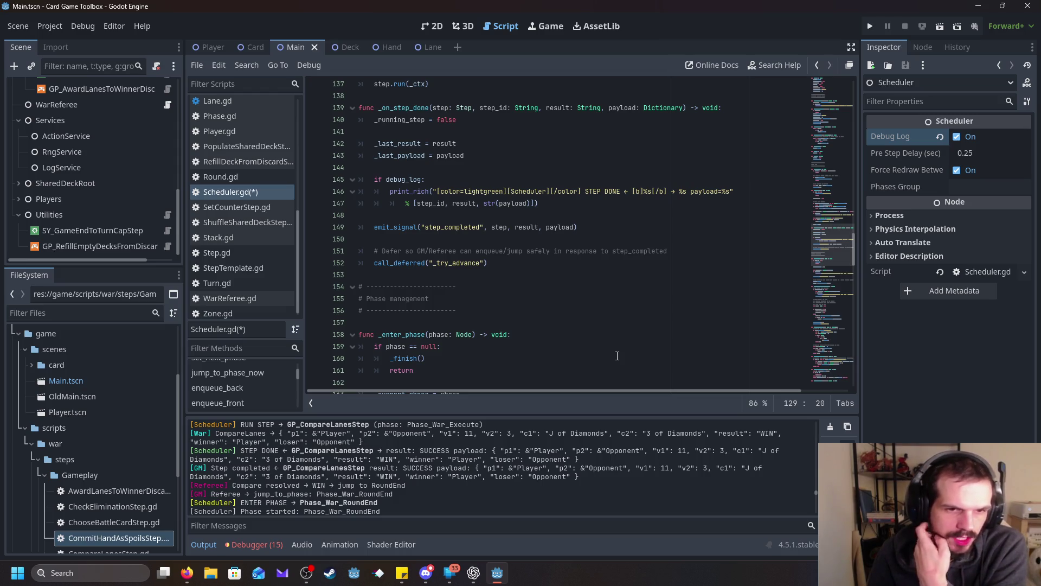
pyautogui.scroll(-3, 617, 355)
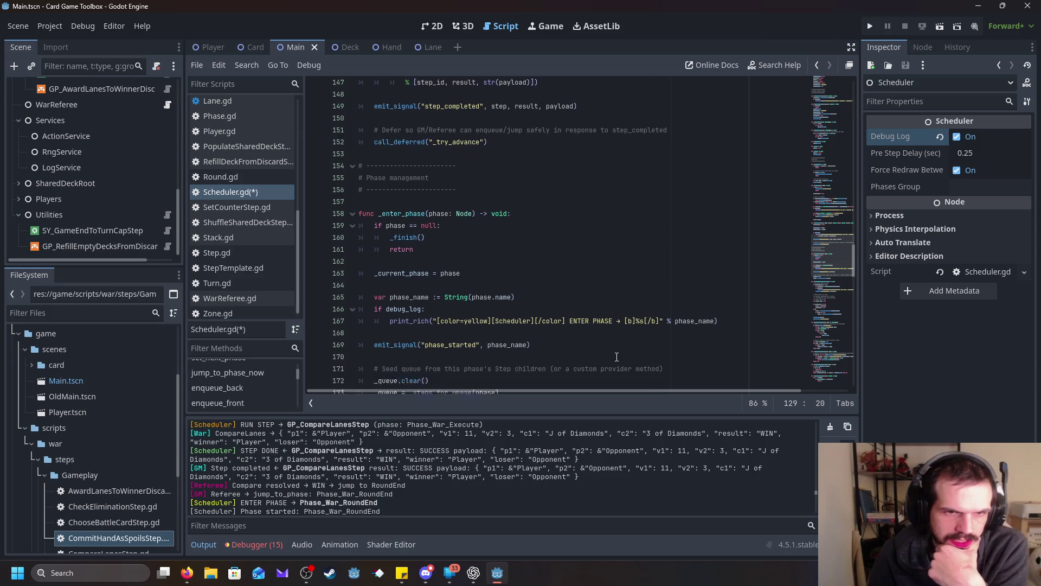
pyautogui.scroll(-3, 617, 356)
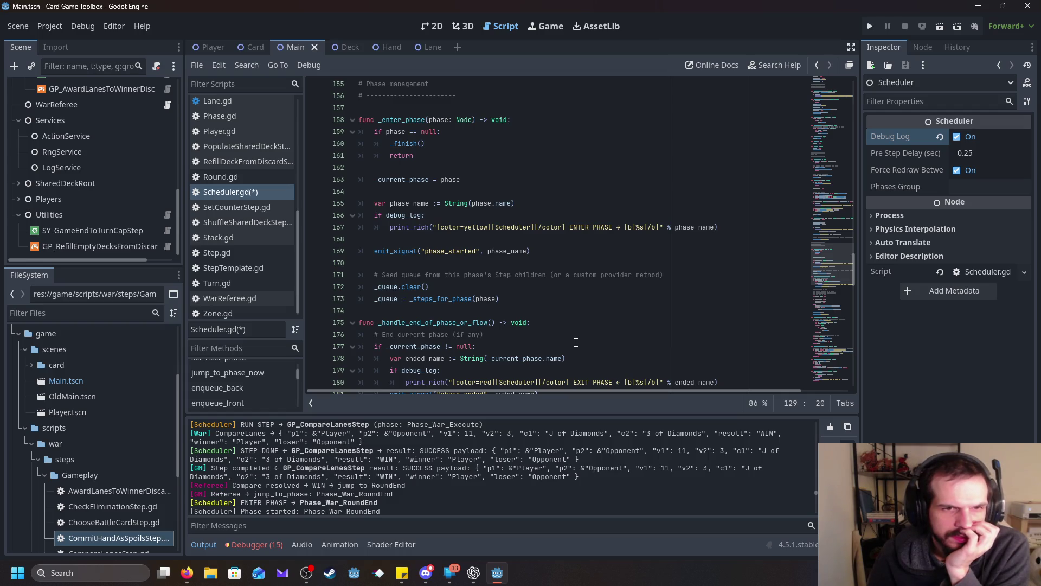
pyautogui.scroll(-1, 575, 343)
pyautogui.scroll(-1, 576, 342)
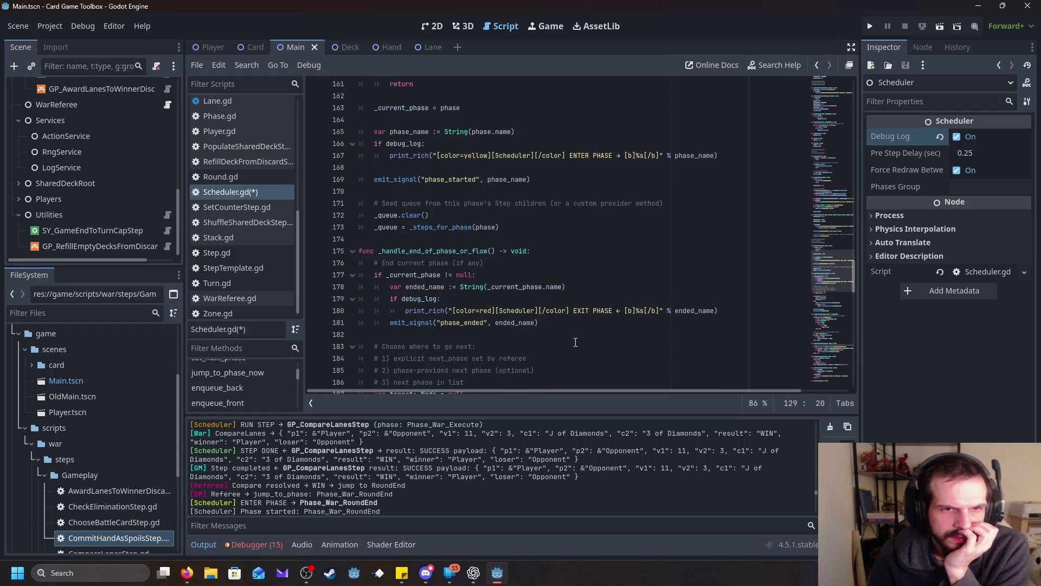
pyautogui.scroll(2, 576, 342)
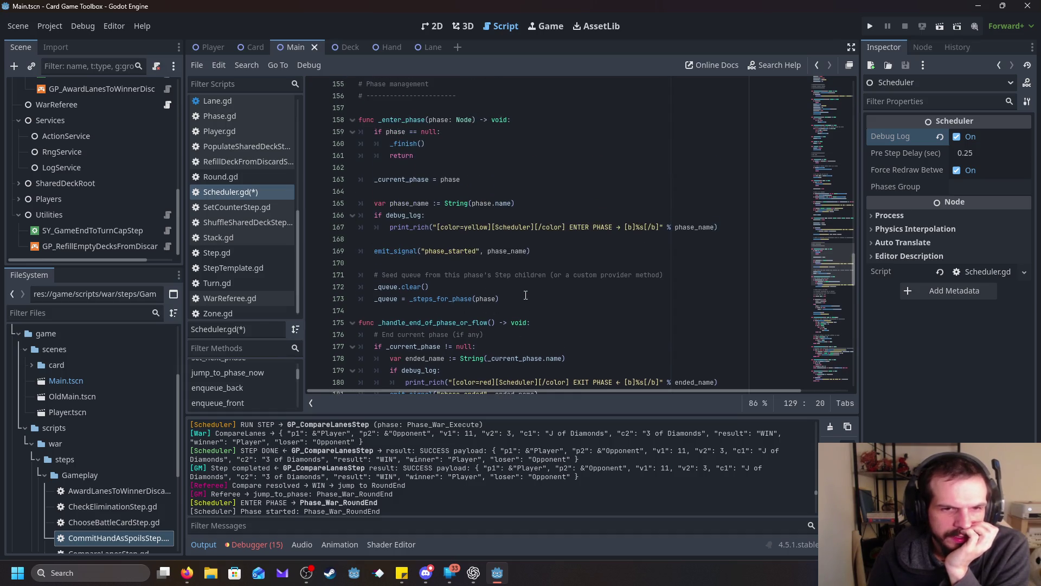
pyautogui.moveTo(525, 294)
pyautogui.mouseDown()
pyautogui.moveTo(323, 276)
pyautogui.moveTo(318, 289)
pyautogui.mouseUp()
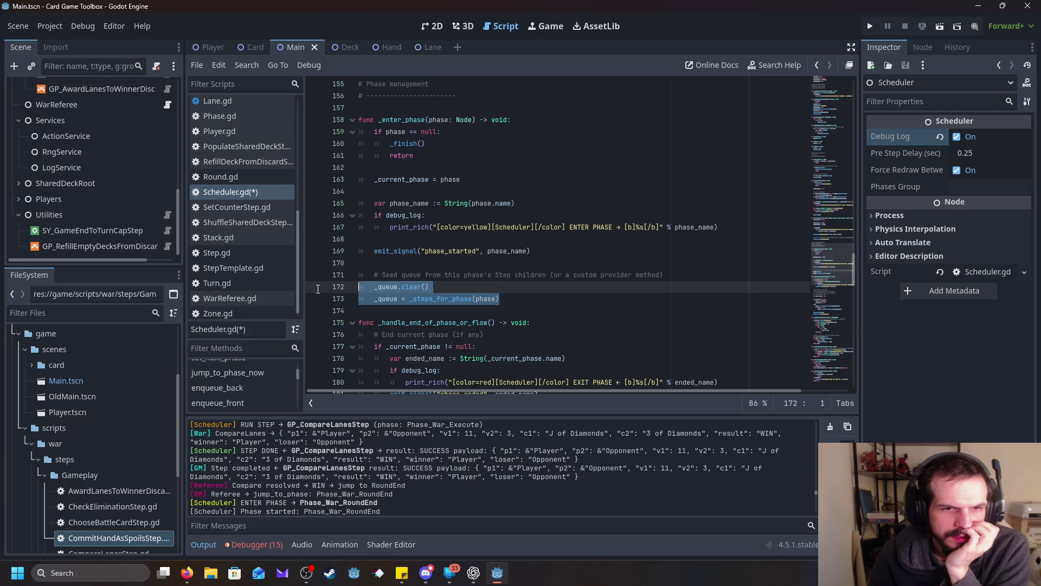
pyautogui.doubleClick(442, 299)
pyautogui.scroll(-3, 579, 295)
pyautogui.scroll(-2, 579, 295)
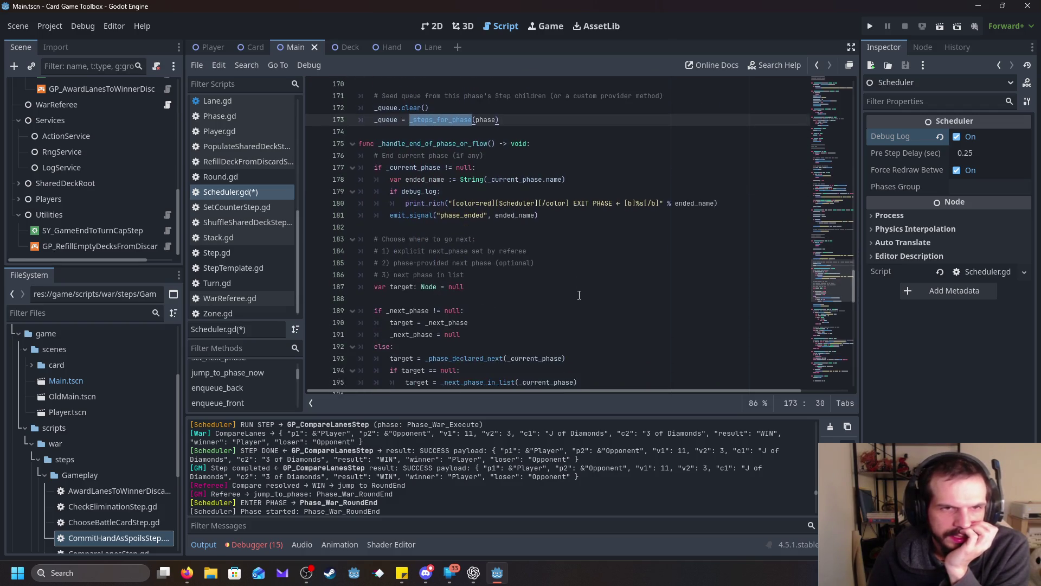
pyautogui.scroll(-1, 579, 295)
pyautogui.scroll(-1, 579, 295)
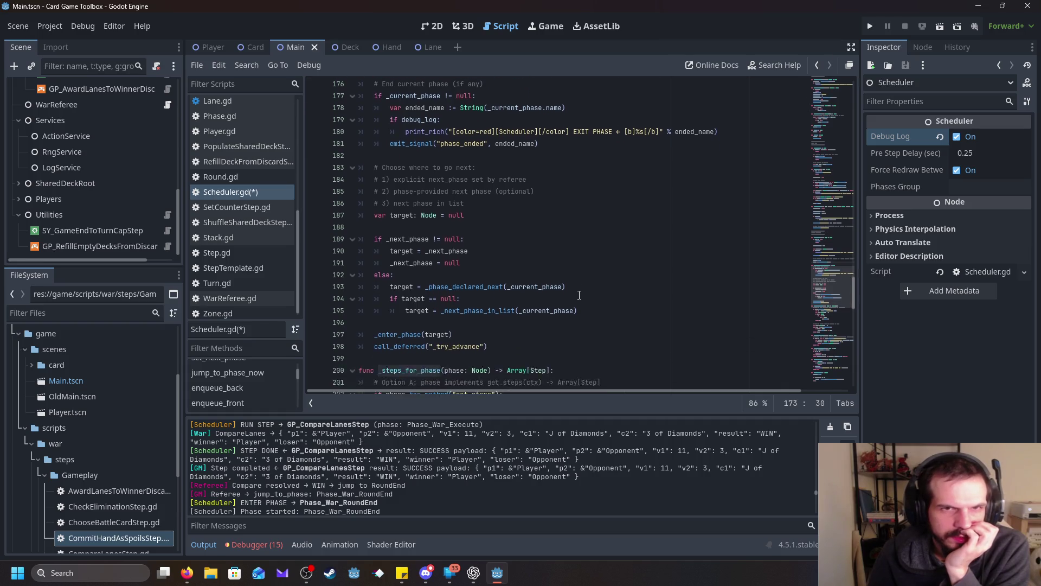
pyautogui.scroll(1, 579, 295)
pyautogui.scroll(-1, 579, 295)
pyautogui.scroll(1, 579, 295)
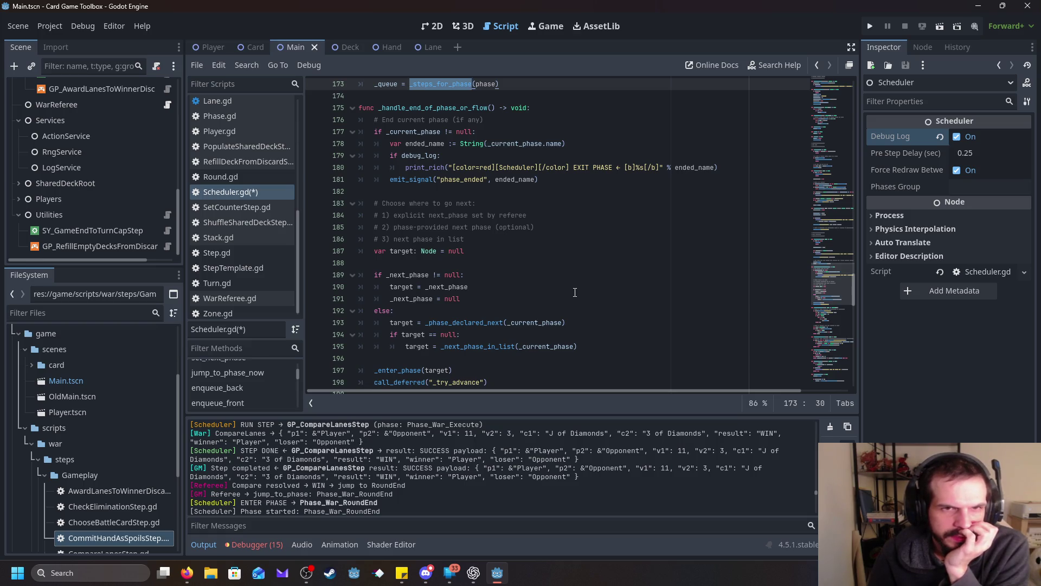
pyautogui.scroll(-1, 574, 292)
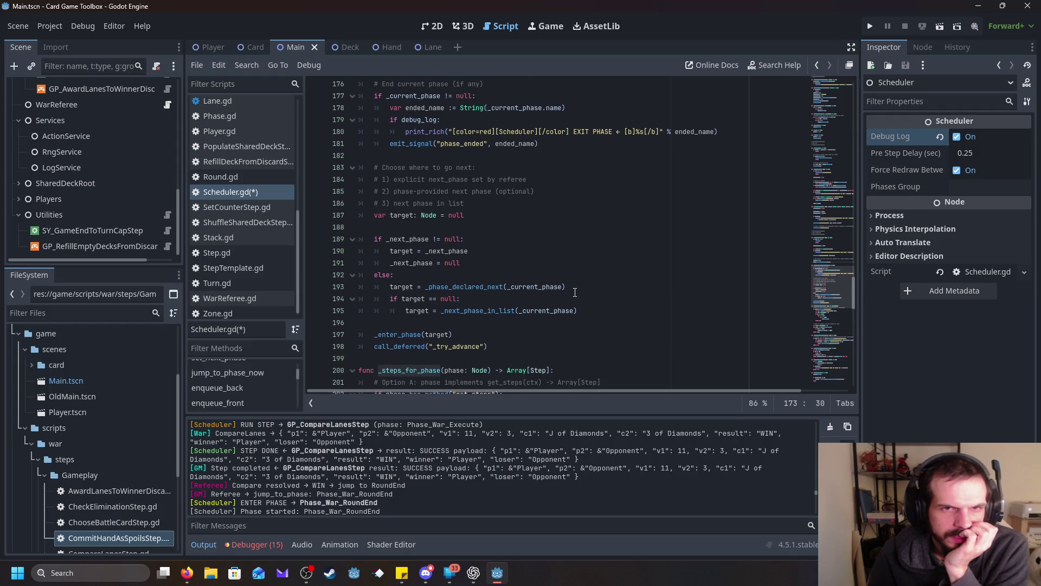
pyautogui.scroll(1, 575, 292)
pyautogui.scroll(-1, 564, 292)
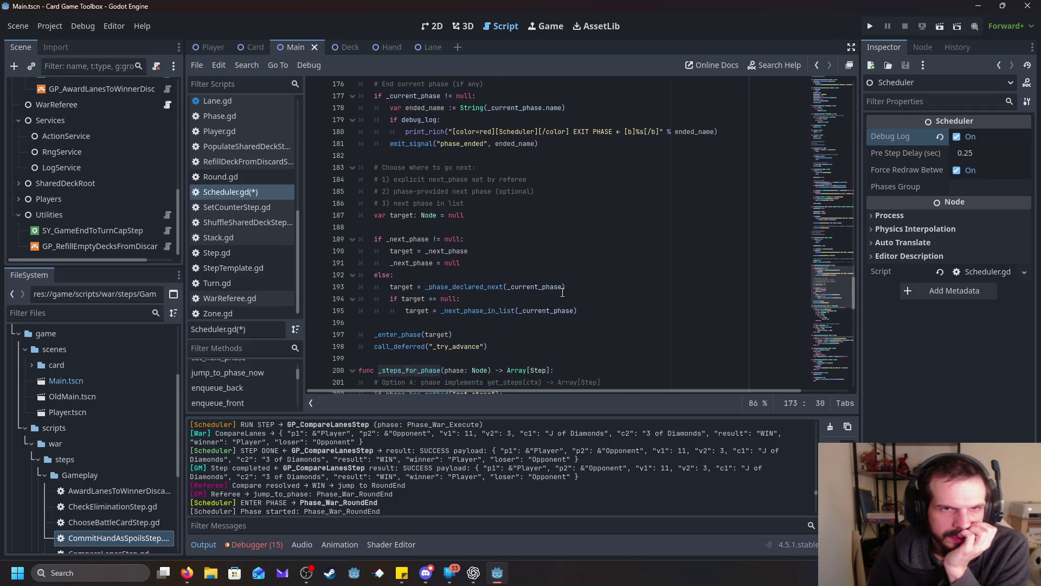
pyautogui.scroll(1, 563, 292)
pyautogui.scroll(-1, 561, 293)
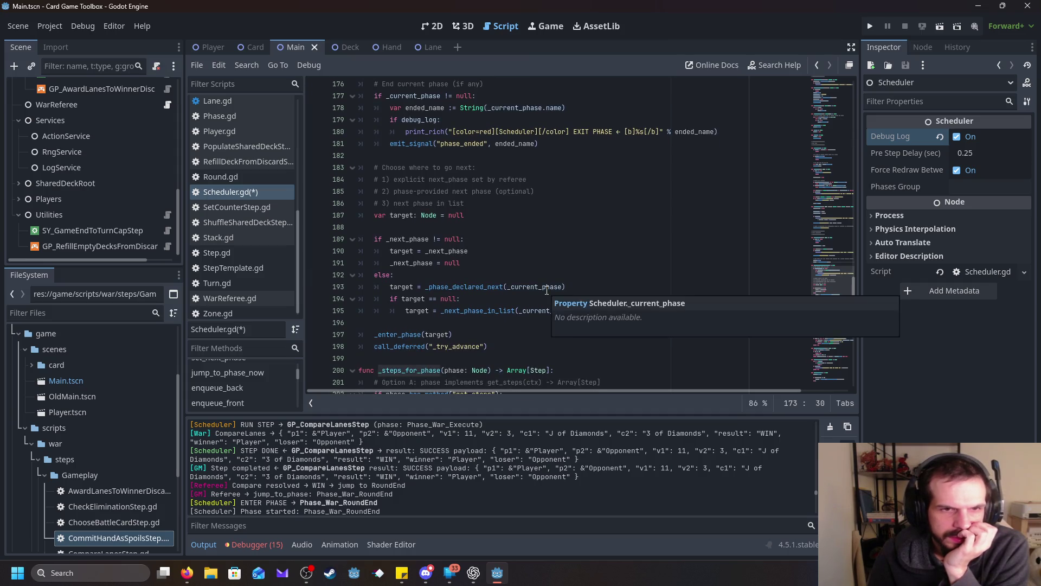
pyautogui.scroll(-1, 556, 225)
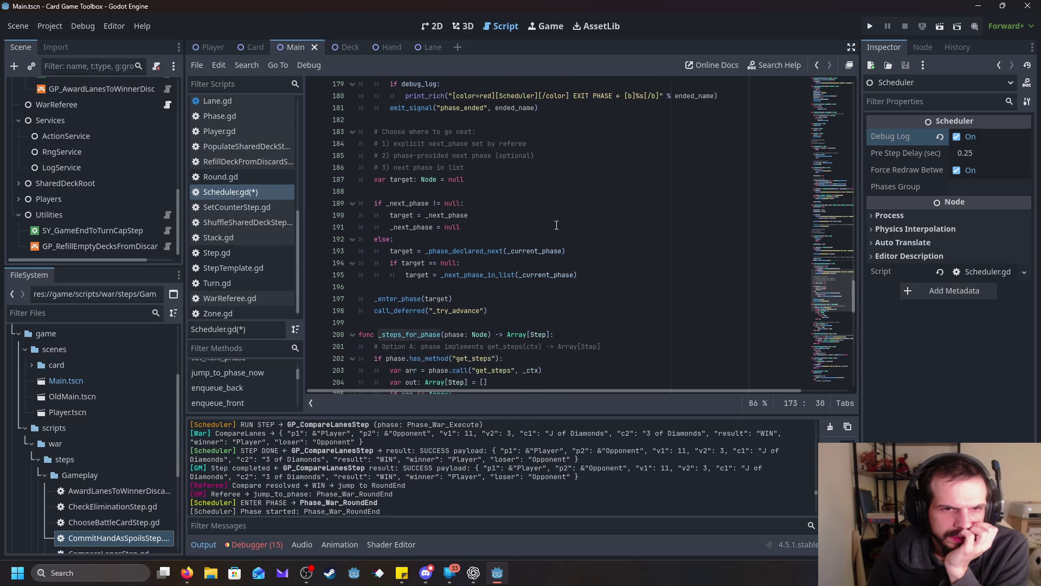
pyautogui.scroll(-4, 556, 225)
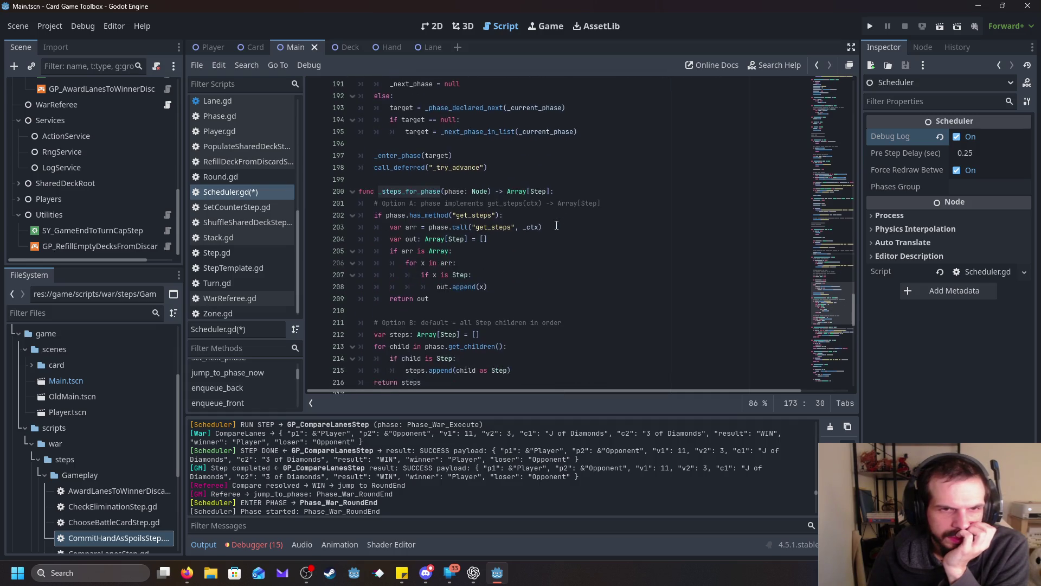
pyautogui.click(557, 251)
pyautogui.scroll(-1, 557, 251)
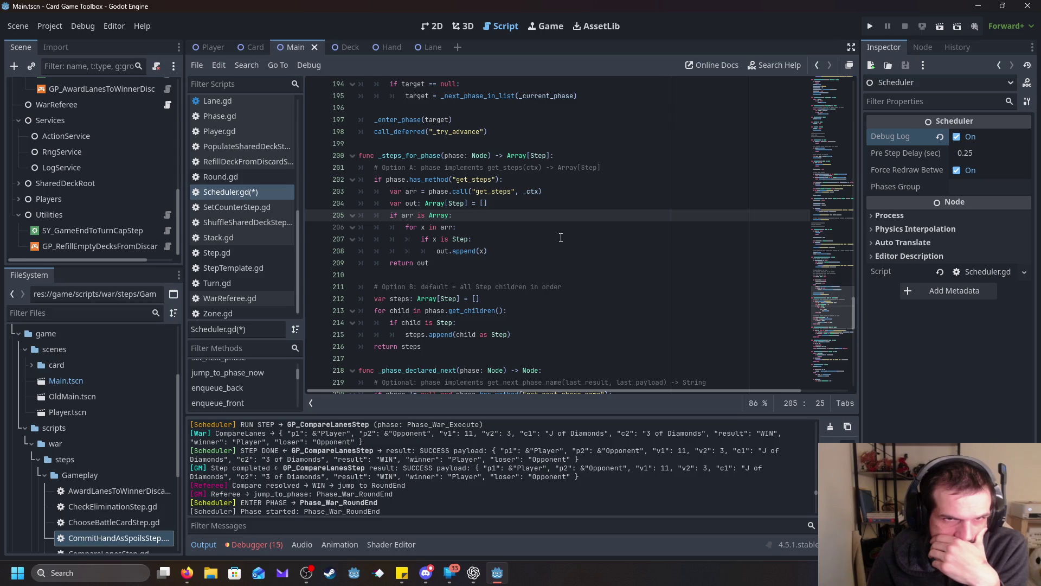
pyautogui.click(524, 242)
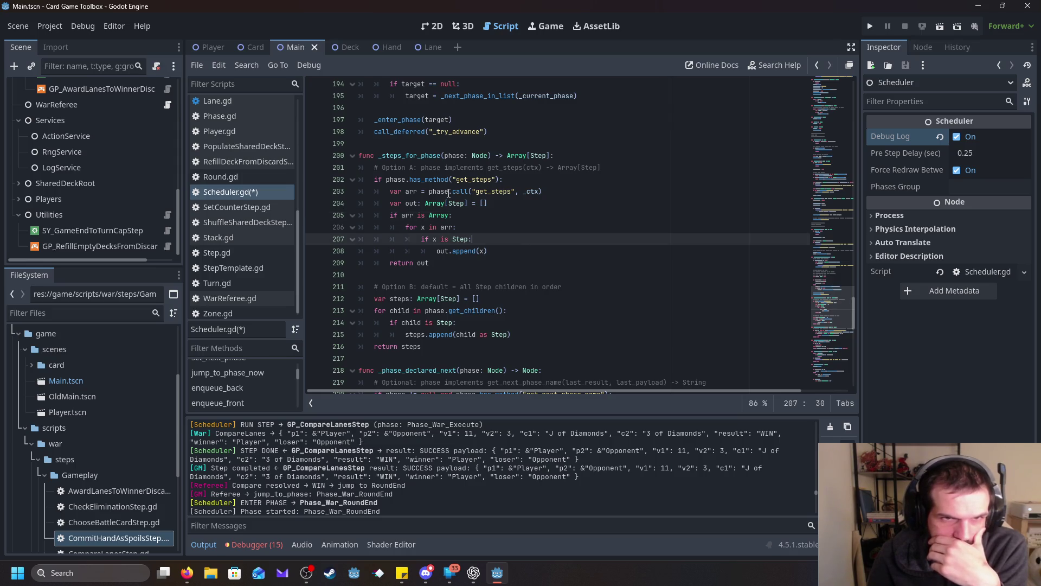
pyautogui.click(411, 179)
pyautogui.moveTo(504, 180); pyautogui.dragTo(327, 184)
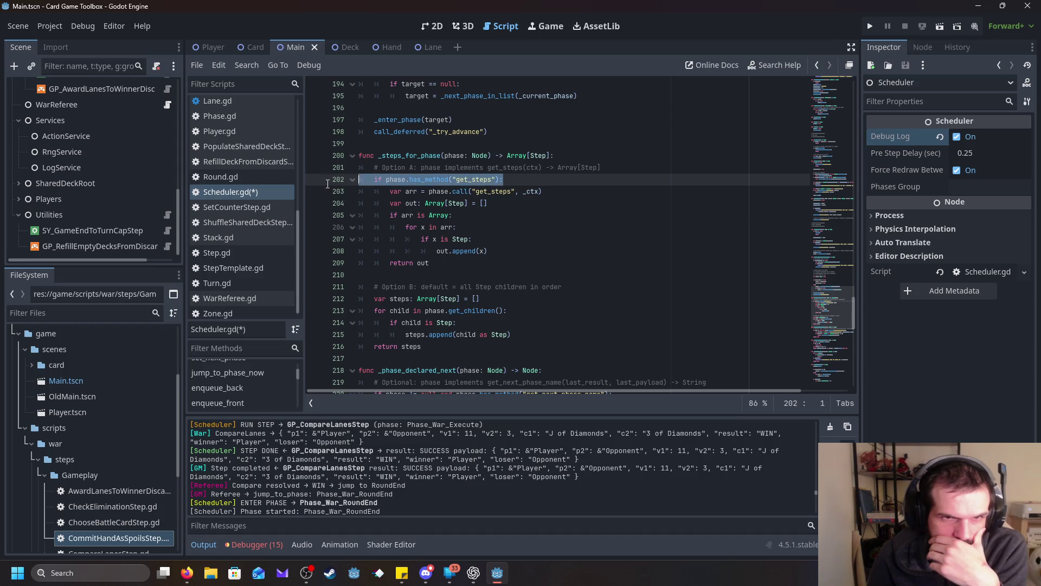
pyautogui.press('Down')
pyautogui.press('Down')
pyautogui.press('End')
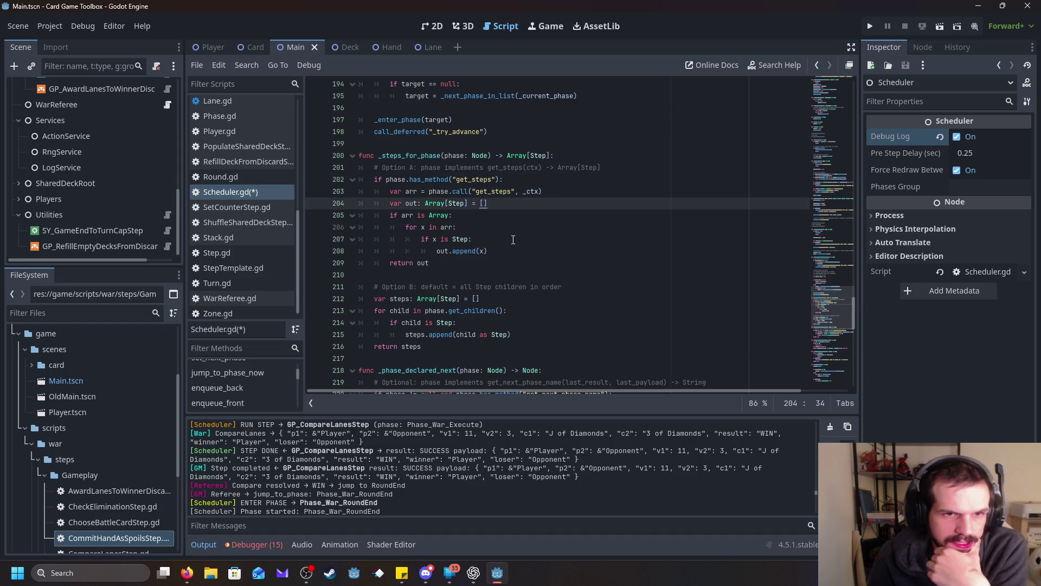
pyautogui.scroll(-1, 512, 239)
pyautogui.scroll(1, 513, 239)
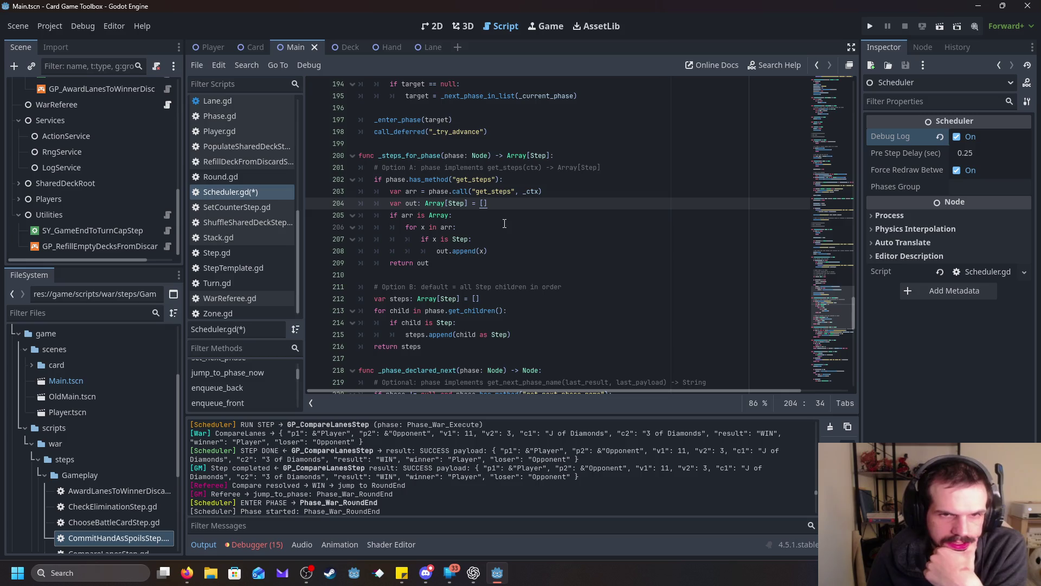
pyautogui.scroll(-1, 504, 223)
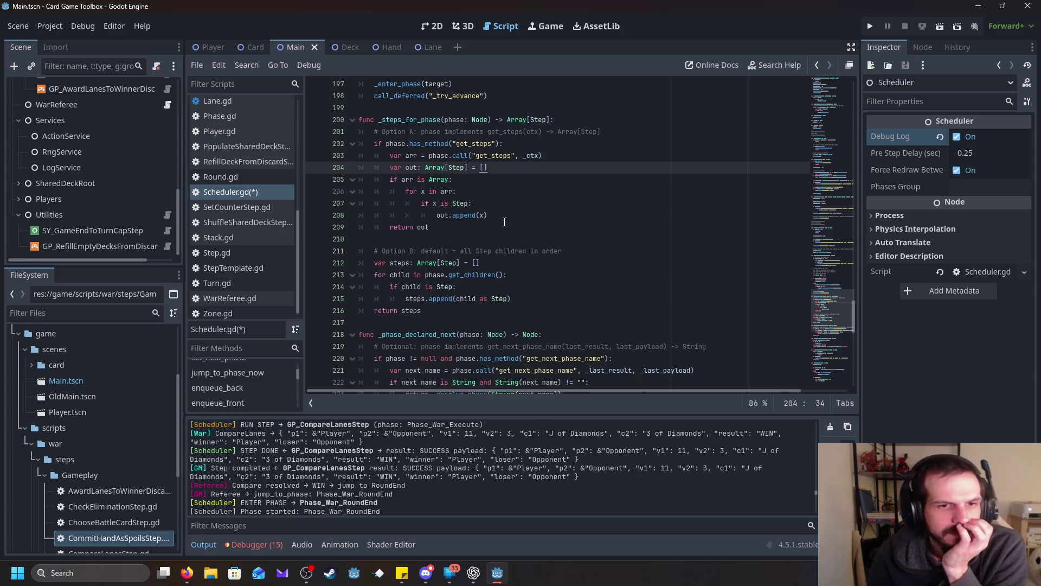
pyautogui.scroll(-1, 505, 222)
pyautogui.scroll(-3, 503, 222)
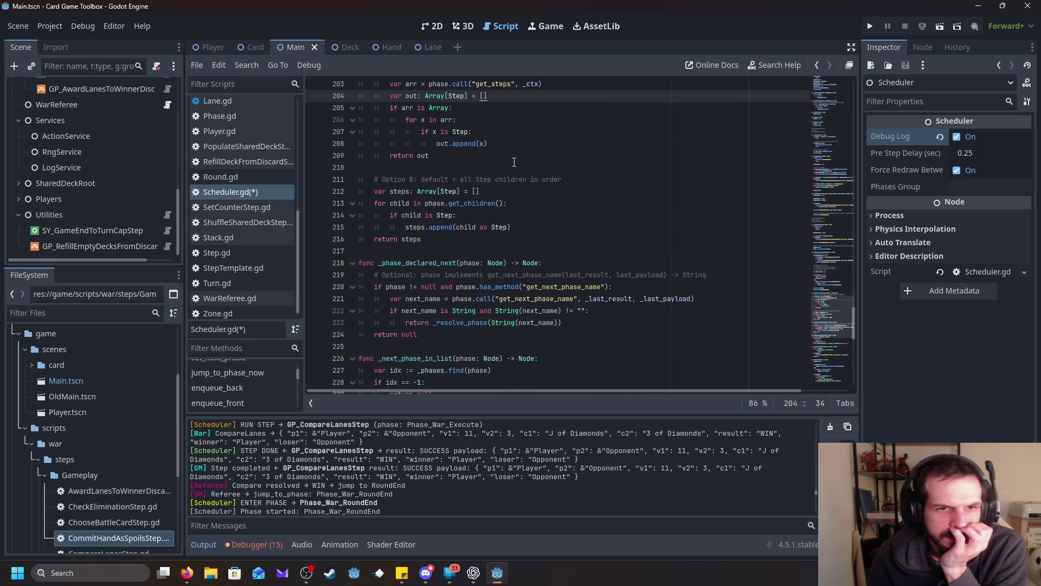
pyautogui.scroll(-1, 475, 210)
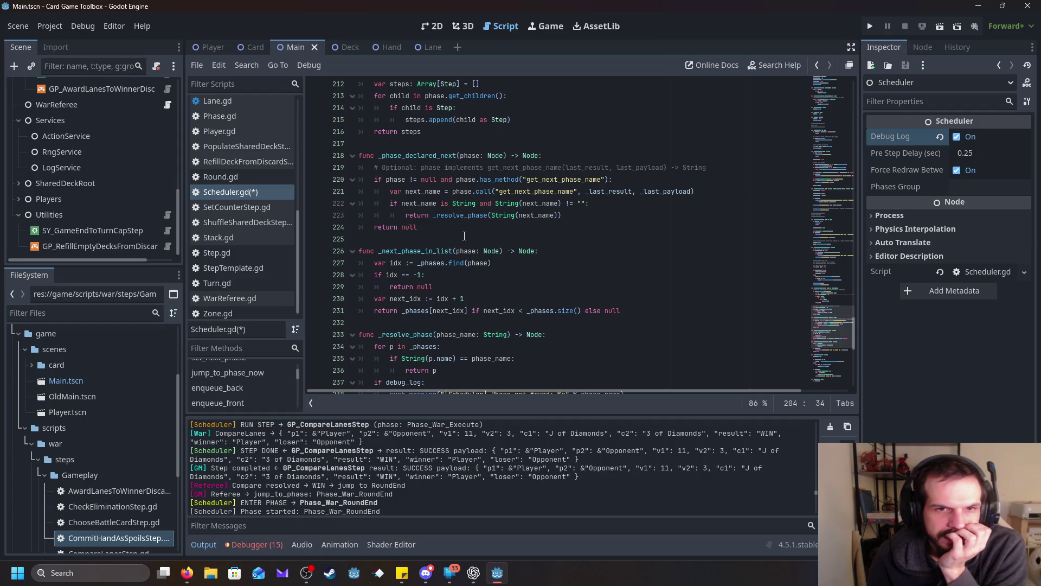
pyautogui.scroll(-1, 464, 235)
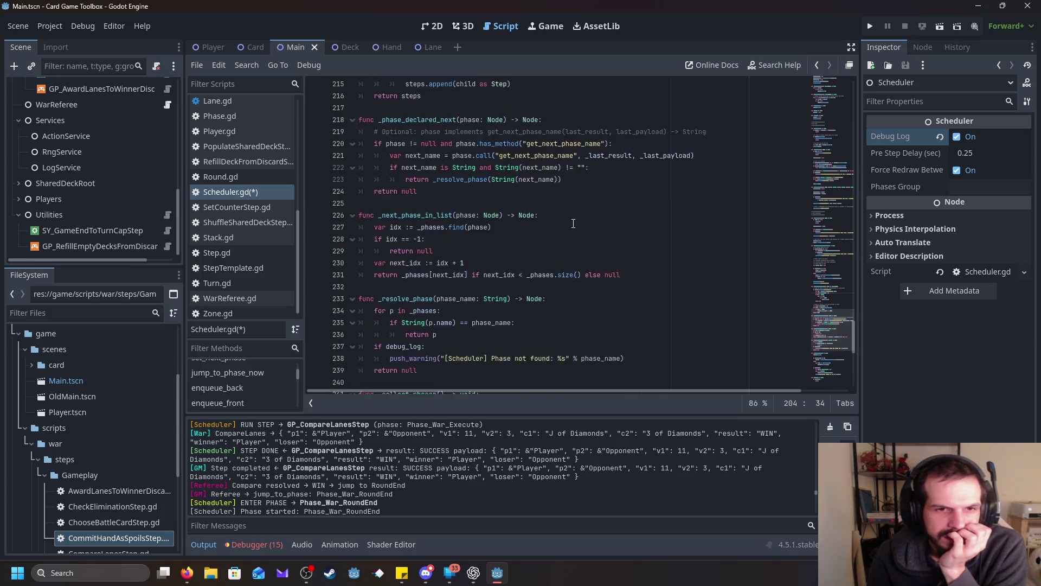
pyautogui.scroll(-1, 573, 223)
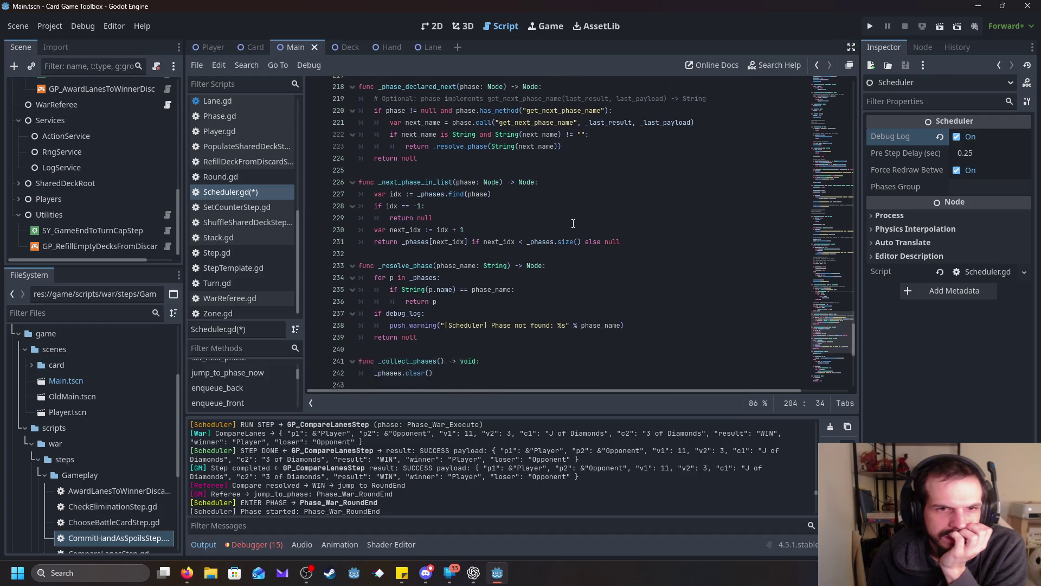
pyautogui.scroll(-1, 573, 223)
pyautogui.scroll(-1, 573, 223)
pyautogui.scroll(2, 550, 217)
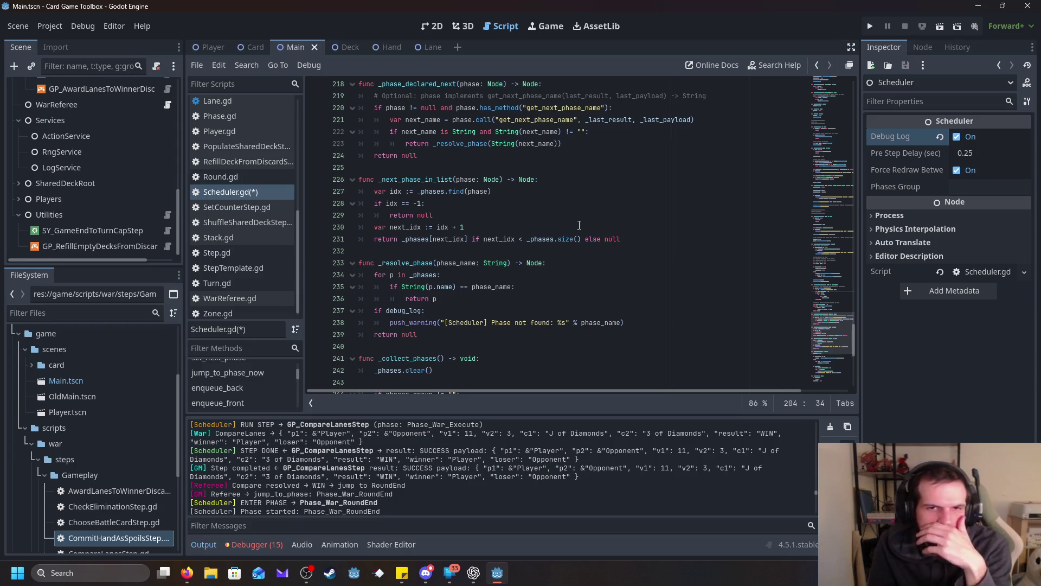
pyautogui.scroll(-1, 564, 239)
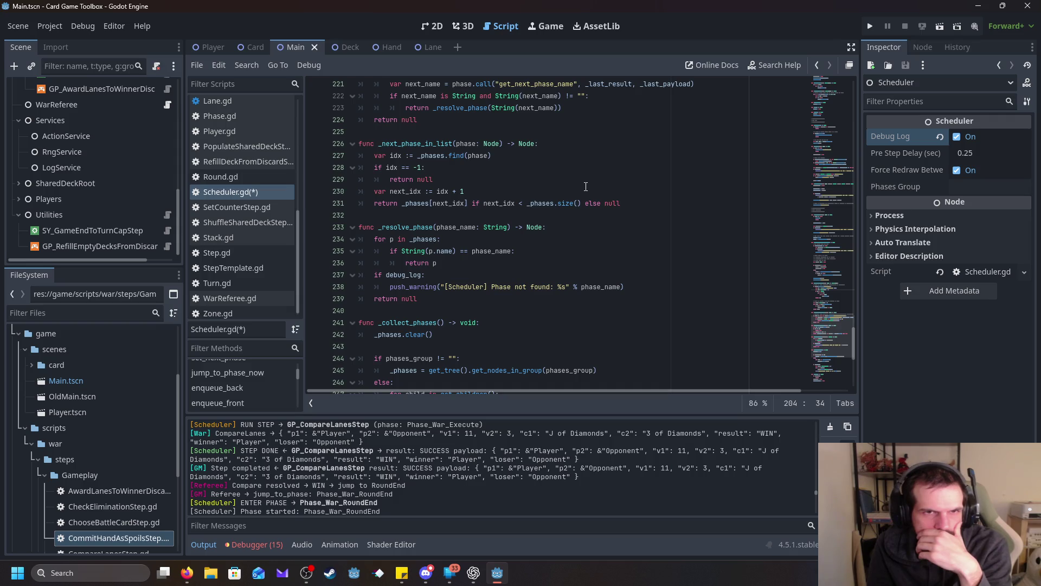
pyautogui.scroll(-1, 586, 187)
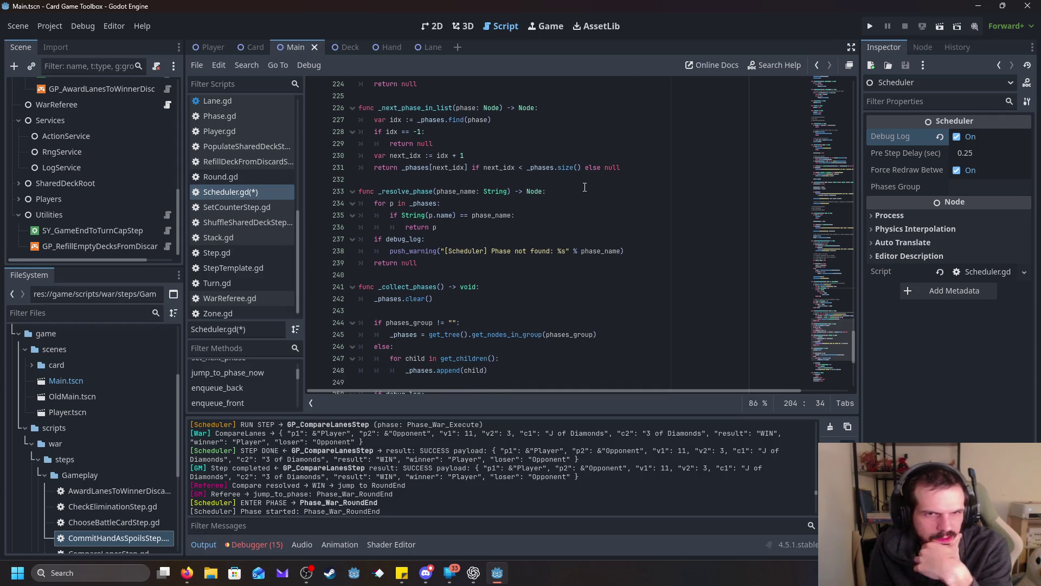
pyautogui.scroll(-7, 584, 187)
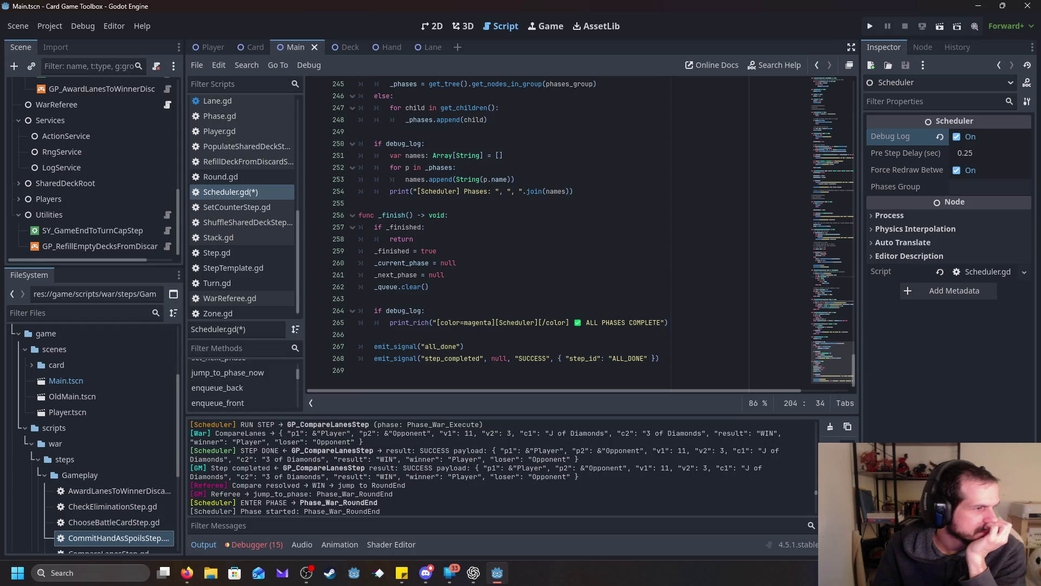
pyautogui.hotkey('alt', 'Tab')
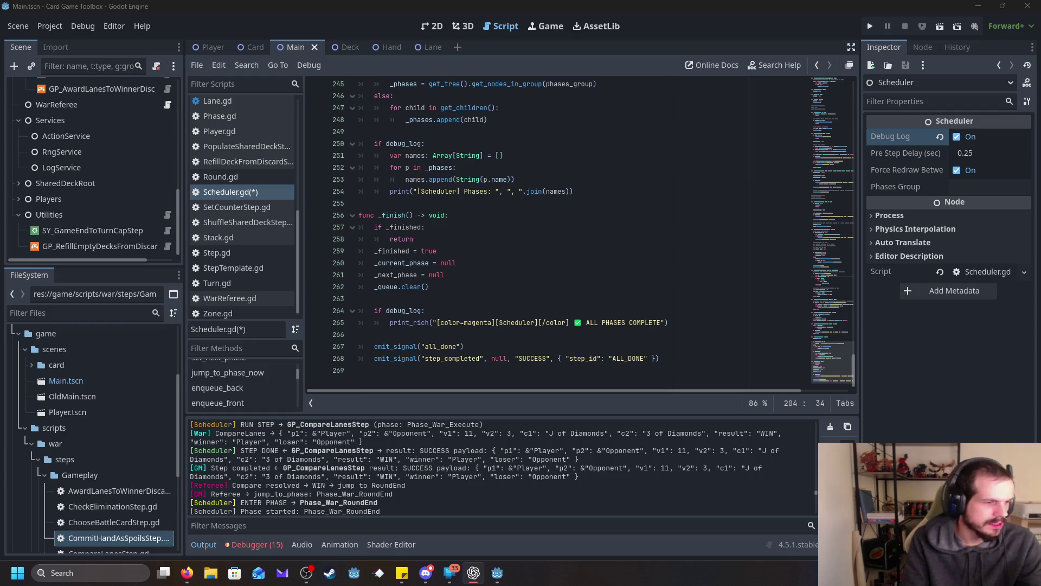
pyautogui.scroll(-1, 244, 311)
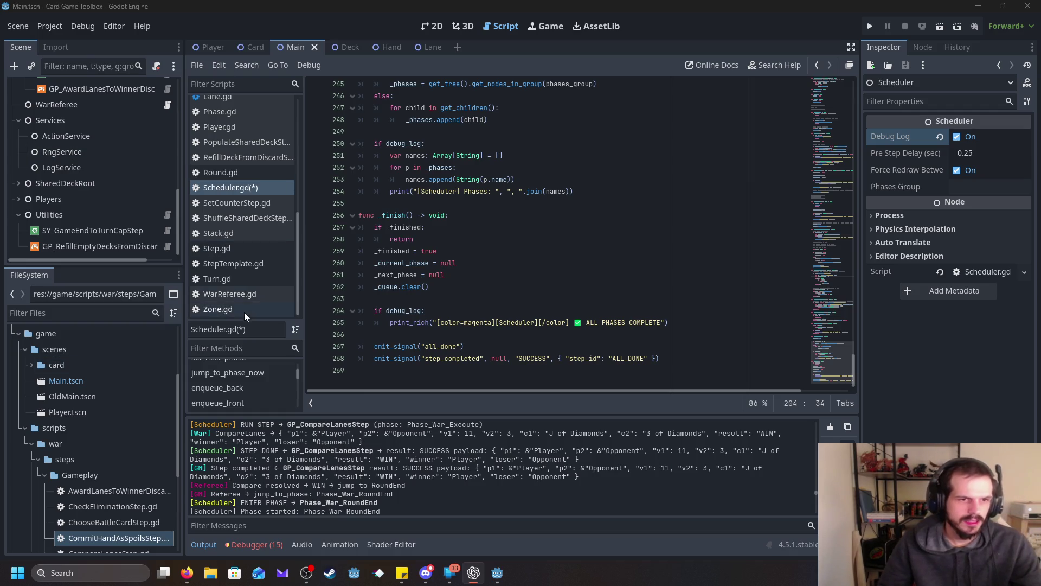
# Step: Open WarReferee.gd, copy its entire contents, then put the caret on line 6
pyautogui.click(246, 295)
pyautogui.click(649, 250)
pyautogui.hotkey('ctrl', 'a')
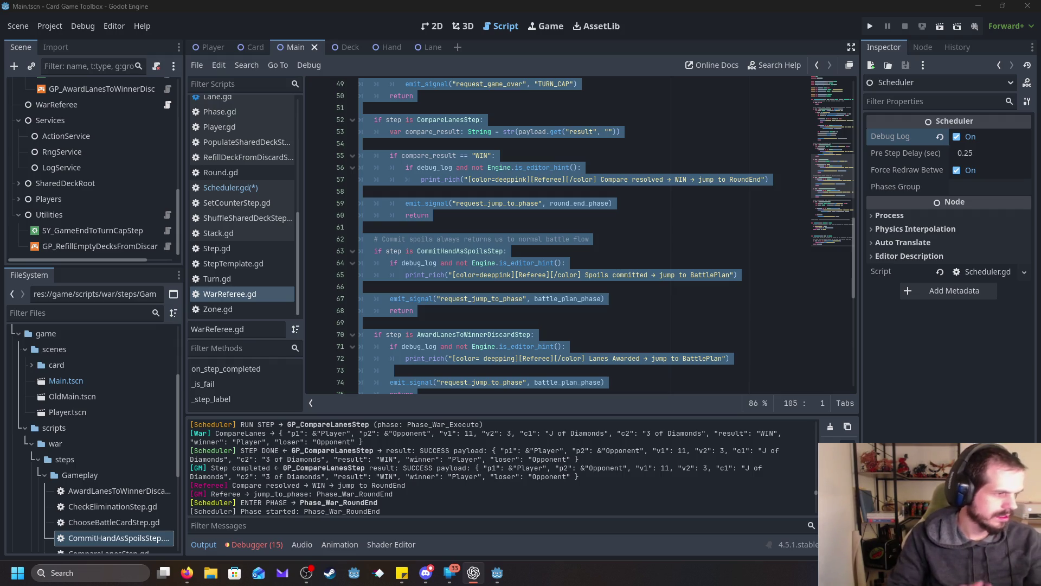
pyautogui.scroll(8, 812, 262)
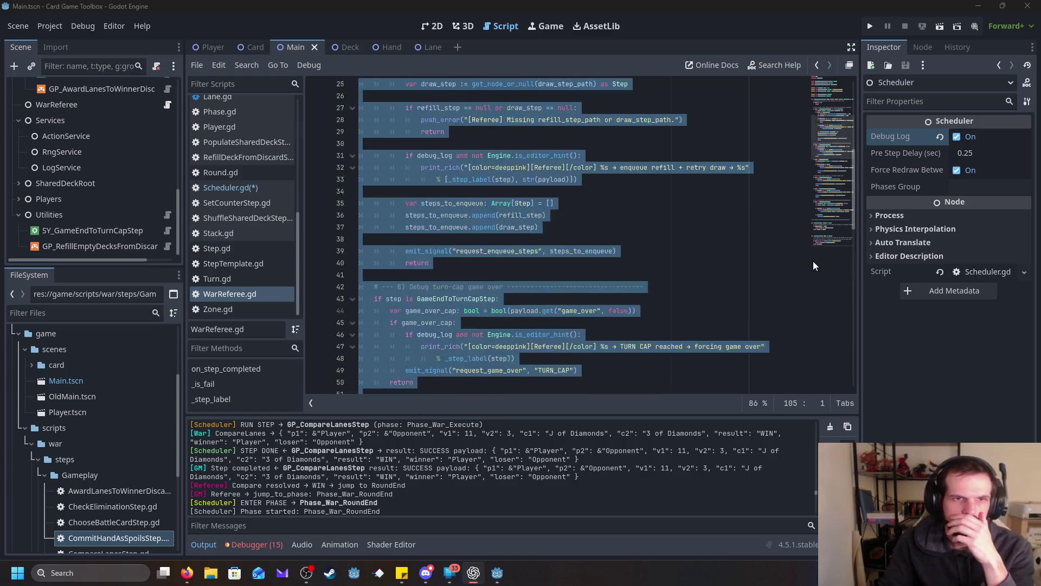
pyautogui.scroll(8, 812, 263)
pyautogui.click(667, 144)
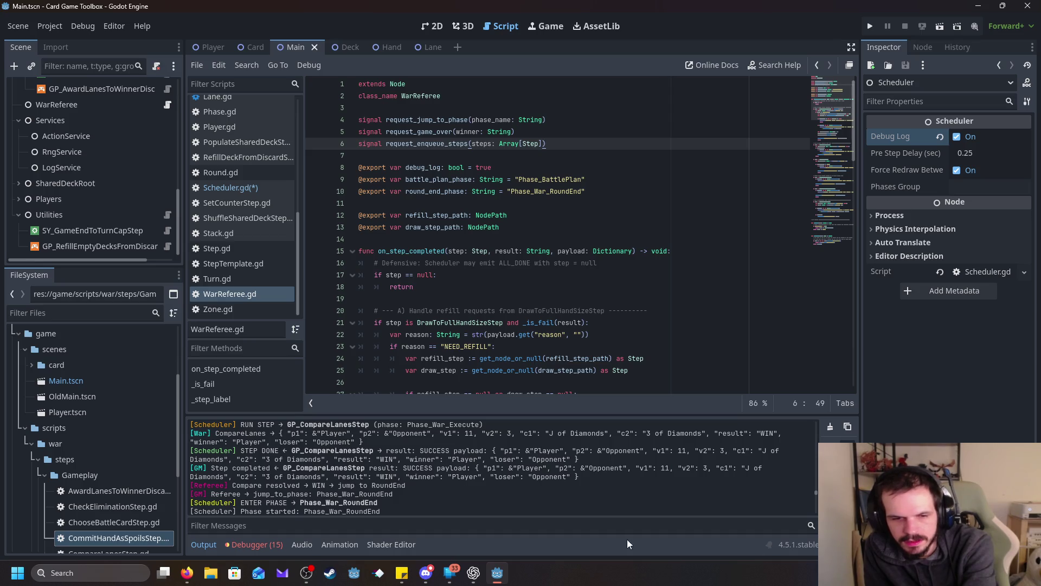
pyautogui.moveTo(472, 576)
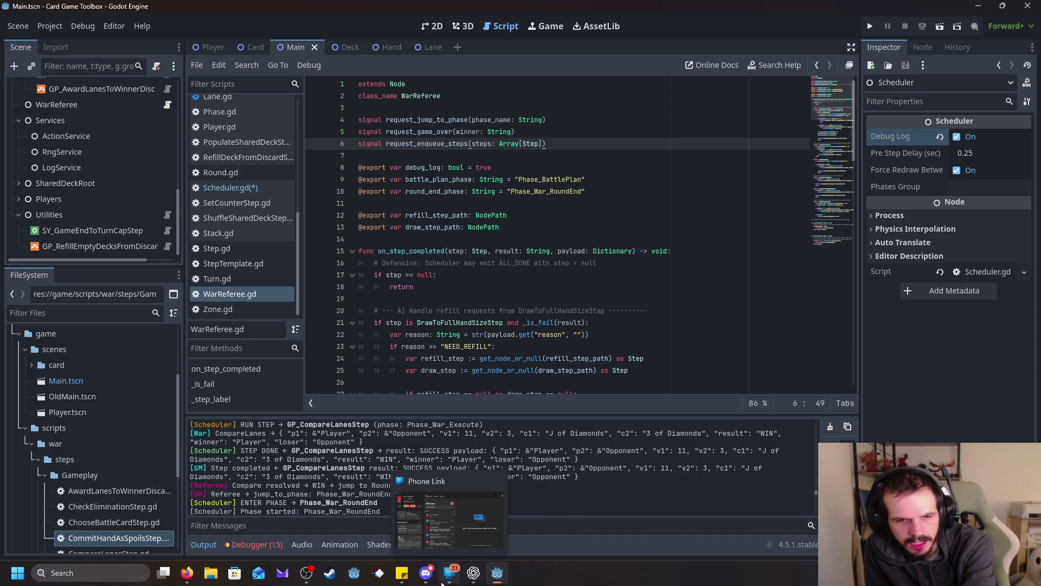
pyautogui.moveTo(310, 578)
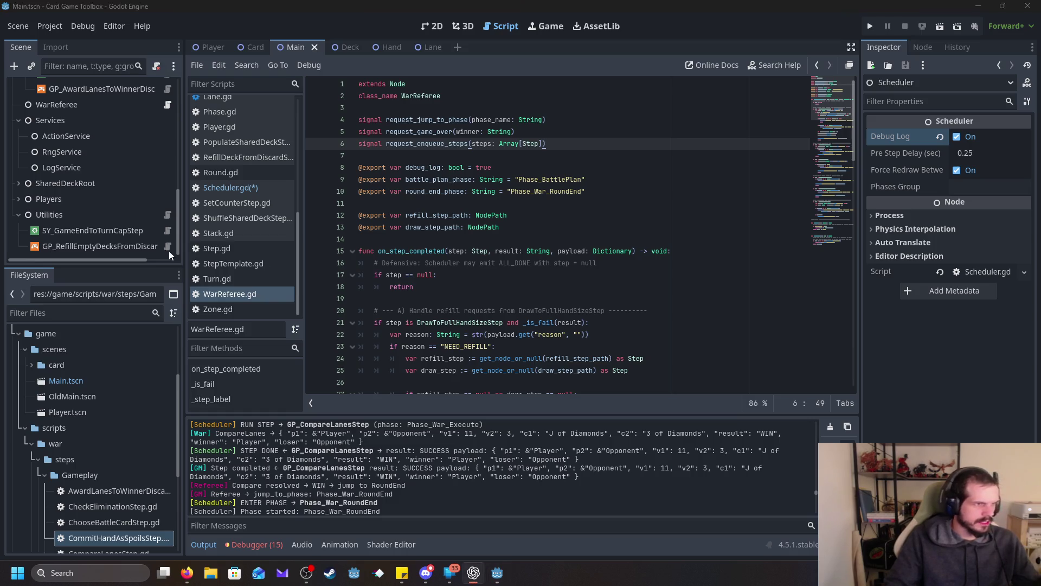
pyautogui.click(661, 239)
# Step: Paste the new WarReferee code over the whole script
pyautogui.hotkey('ctrl', 'a')
pyautogui.hotkey('ctrl', 'v')
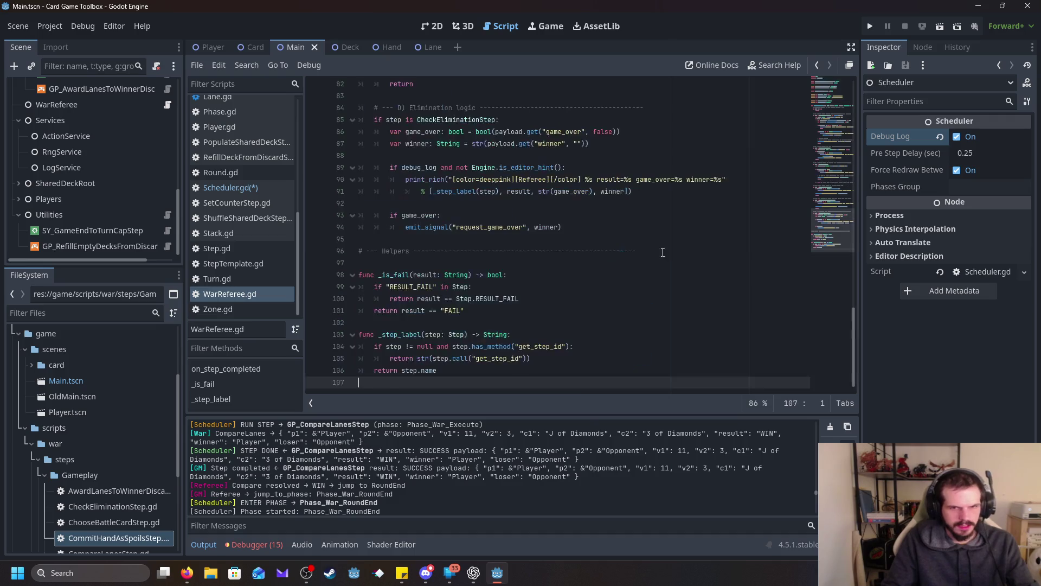
pyautogui.click(557, 310)
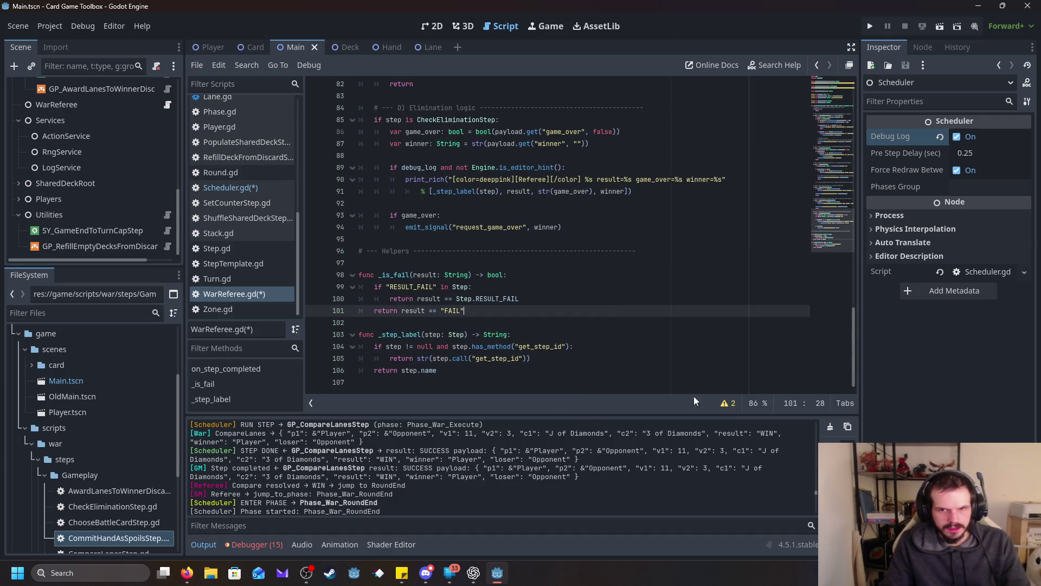
# Step: Review the script's two unused-signal warnings, then hide the warnings list
pyautogui.click(728, 403)
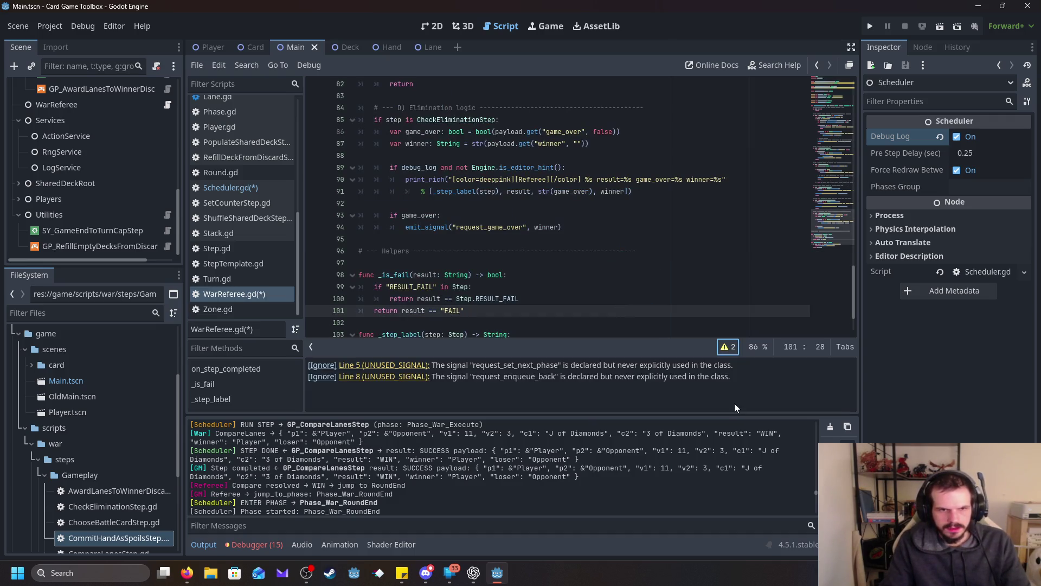
pyautogui.click(728, 346)
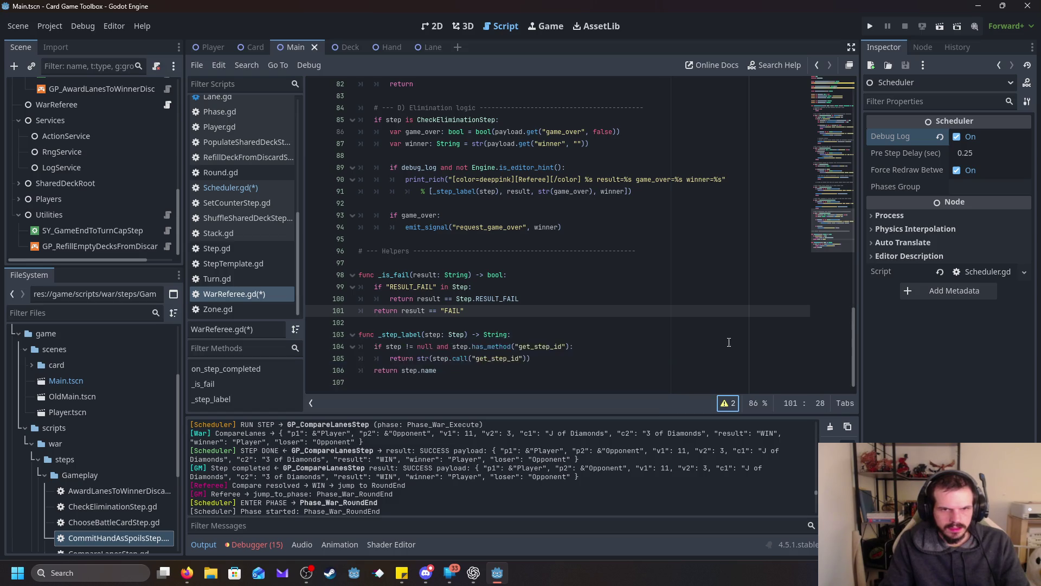
pyautogui.click(623, 299)
pyautogui.scroll(5, 619, 311)
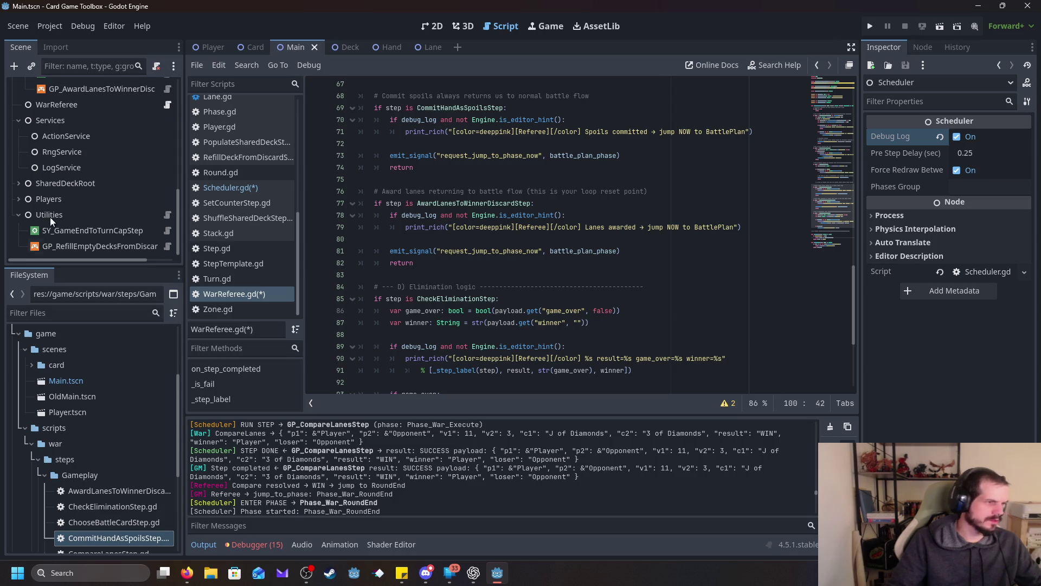
# Step: Open GameManager.gd and look over _ready up to the deferred start_game call
pyautogui.scroll(5, 253, 191)
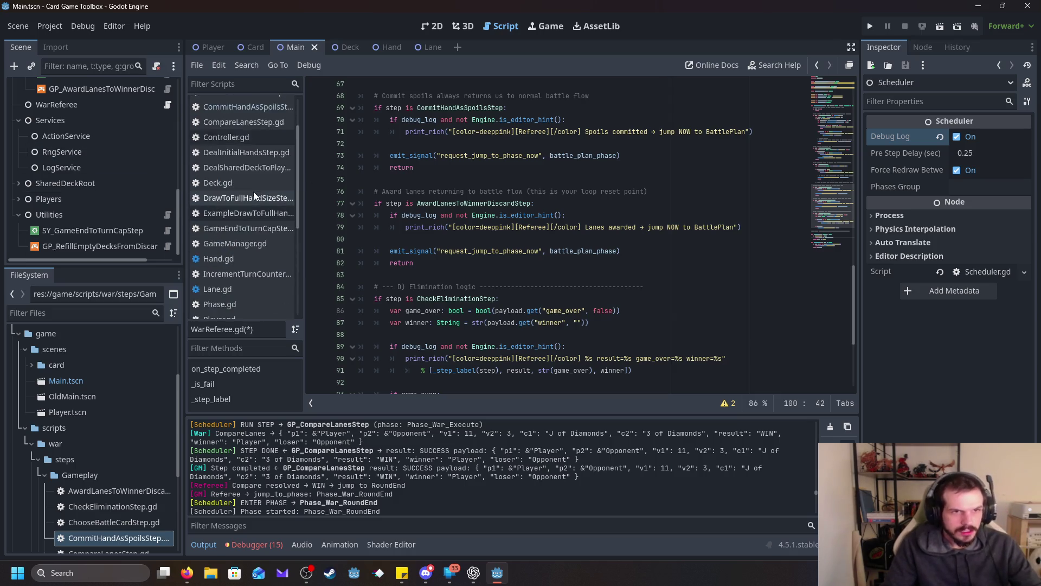
pyautogui.scroll(2, 253, 191)
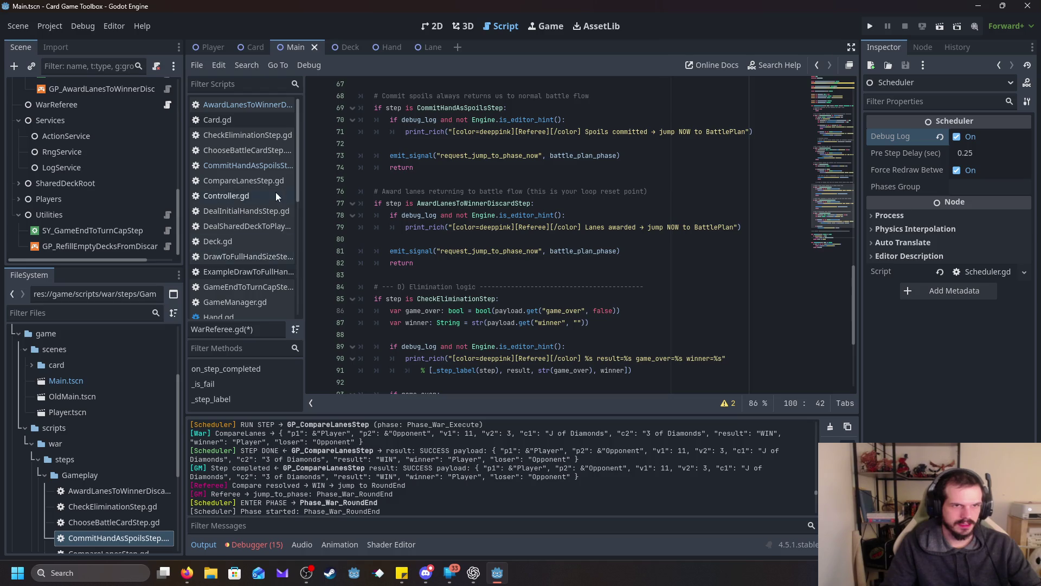
pyautogui.click(259, 301)
pyautogui.scroll(10, 712, 249)
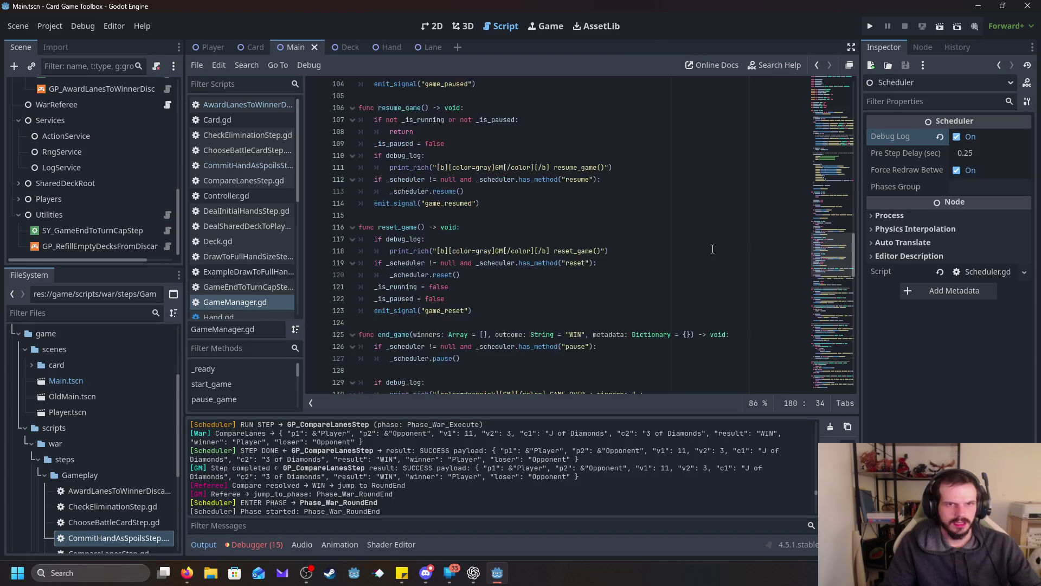
pyautogui.scroll(15, 712, 249)
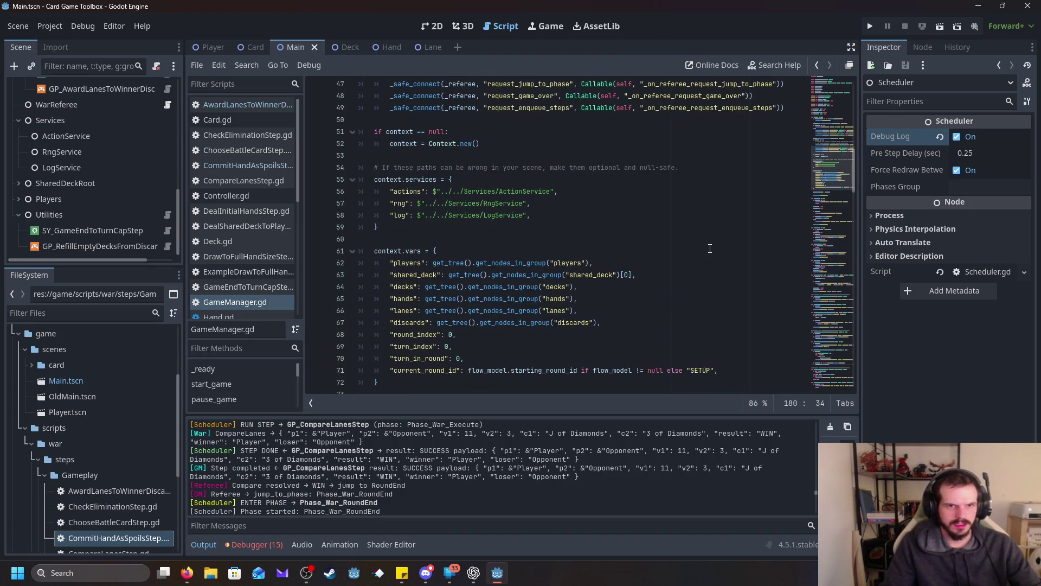
pyautogui.scroll(6, 707, 247)
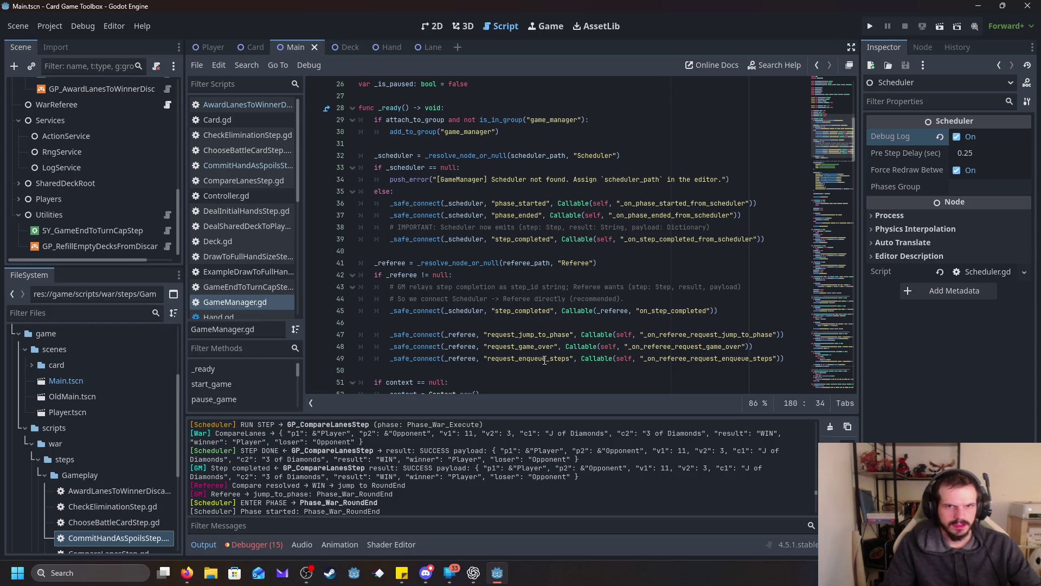
pyautogui.scroll(-1, 545, 360)
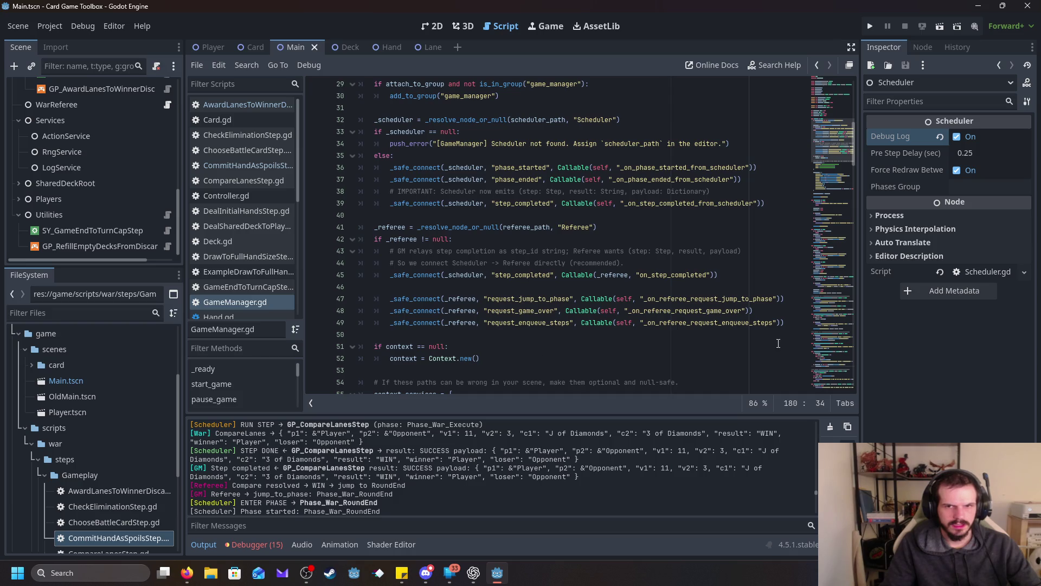
pyautogui.scroll(-2, 804, 319)
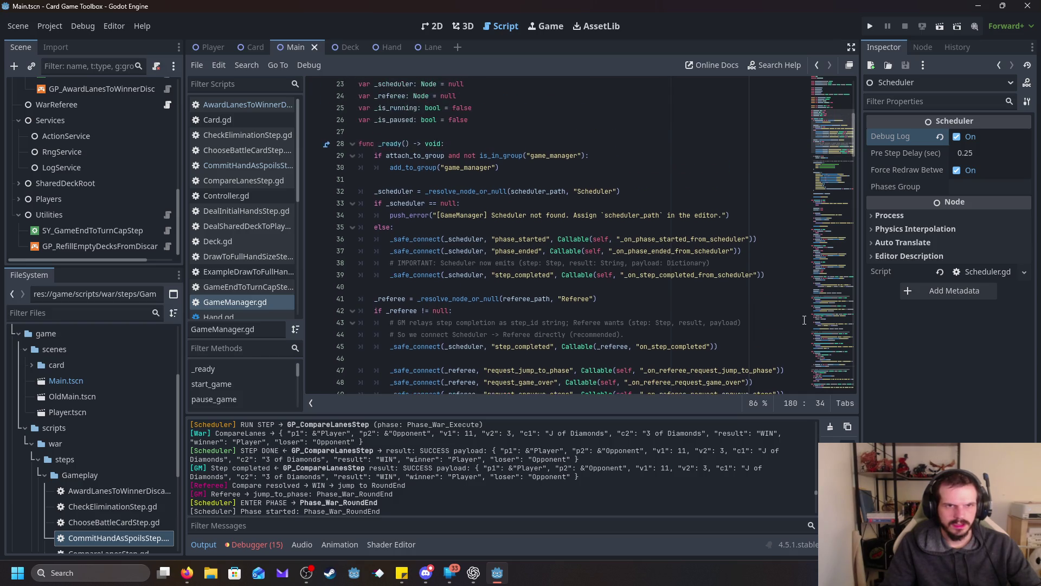
pyautogui.scroll(-3, 795, 328)
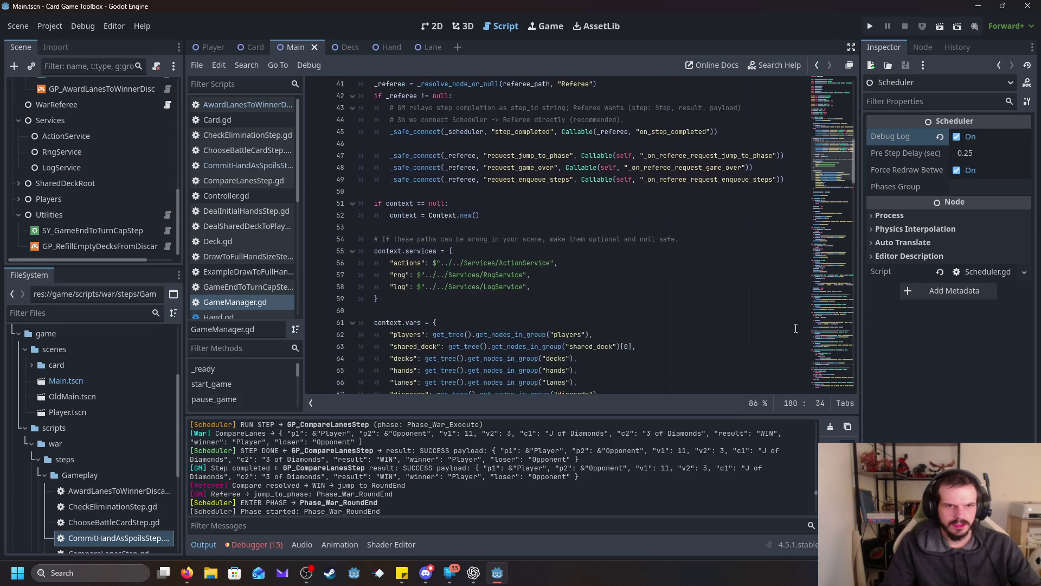
pyautogui.scroll(6, 795, 328)
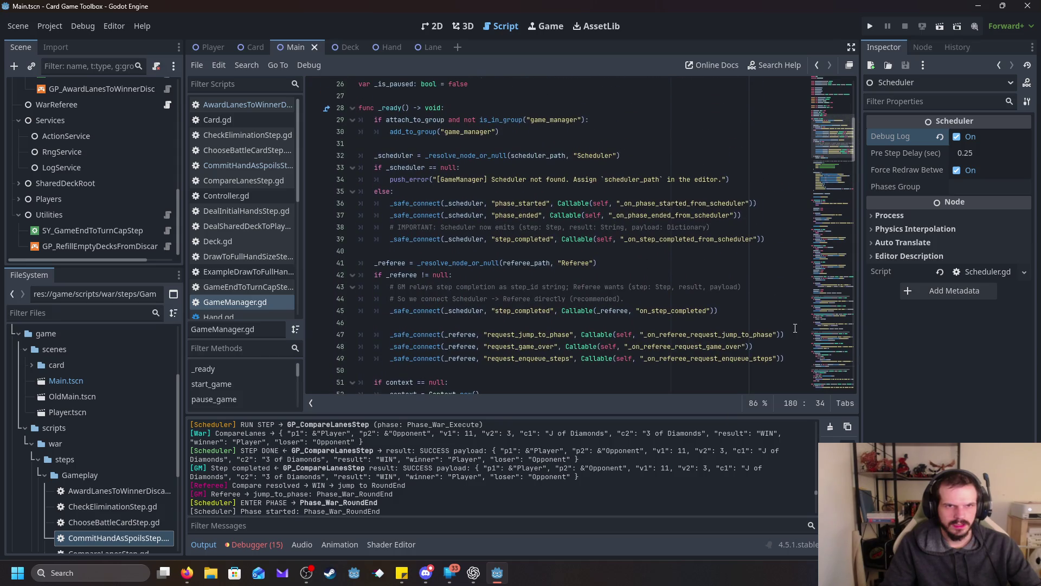
pyautogui.scroll(-13, 795, 328)
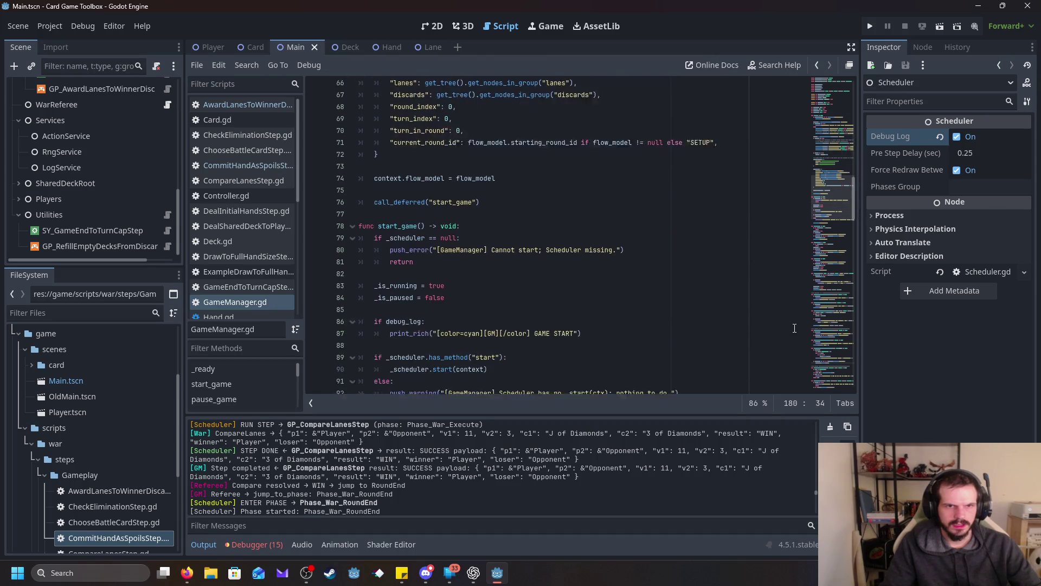
pyautogui.scroll(3, 795, 328)
pyautogui.click(499, 285)
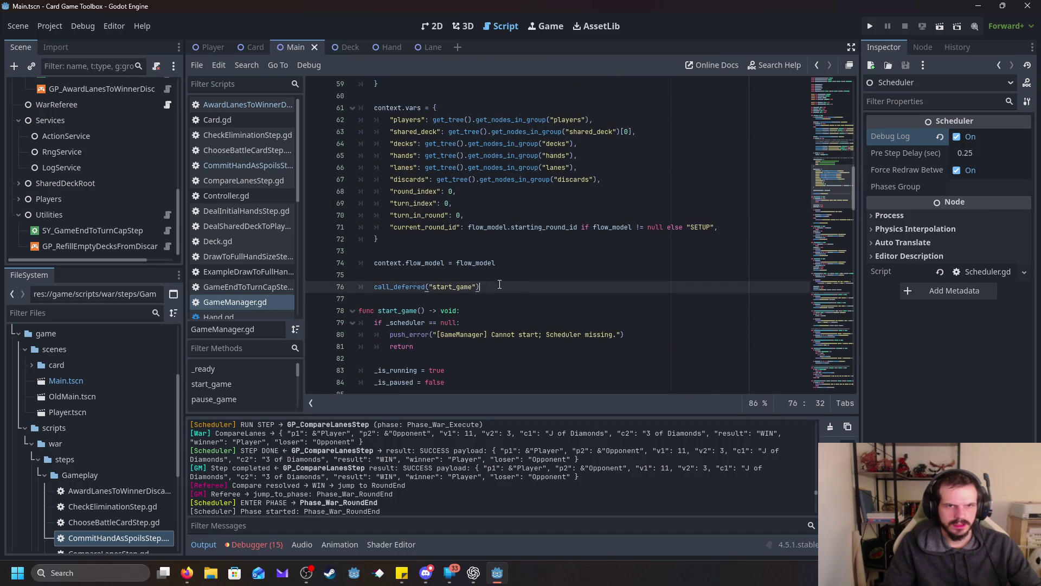
pyautogui.moveTo(499, 285)
pyautogui.mouseDown()
pyautogui.moveTo(485, 209)
pyautogui.moveTo(412, 203)
pyautogui.moveTo(453, 295)
pyautogui.moveTo(368, 223)
pyautogui.moveTo(379, 82)
pyautogui.moveTo(359, 215)
pyautogui.mouseUp()
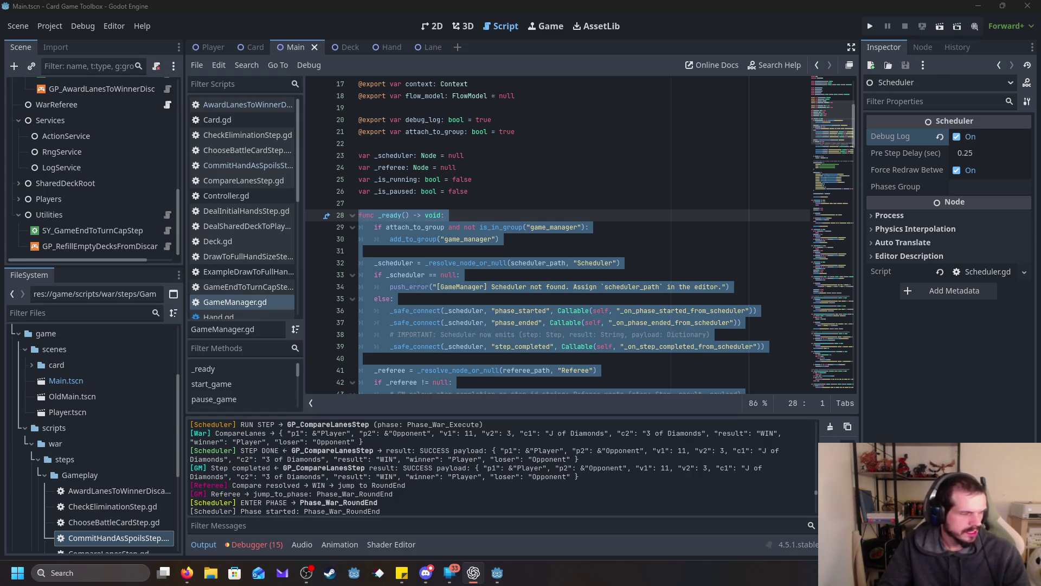
pyautogui.moveTo(497, 573)
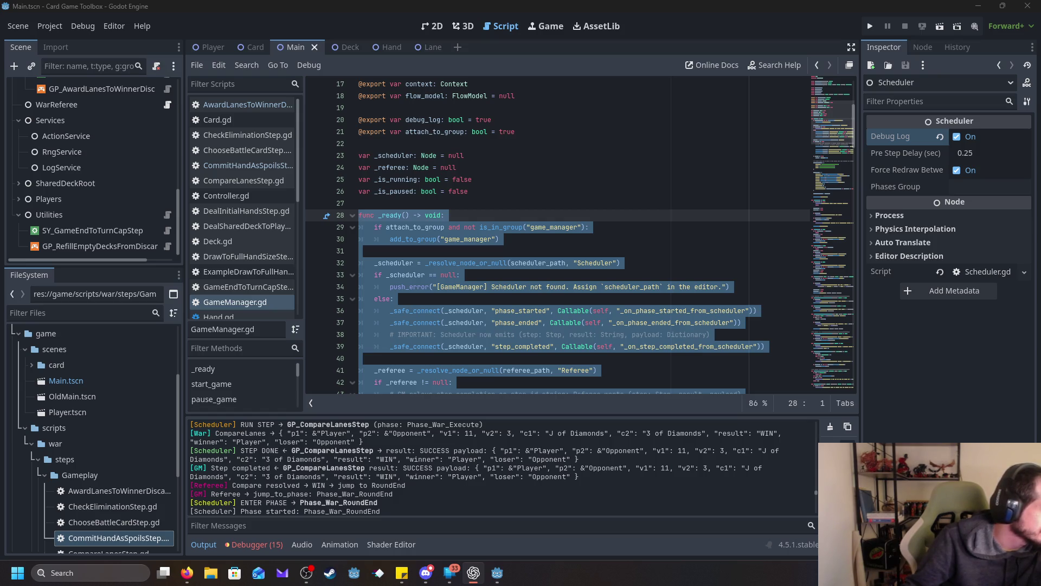
pyautogui.scroll(-6, 632, 302)
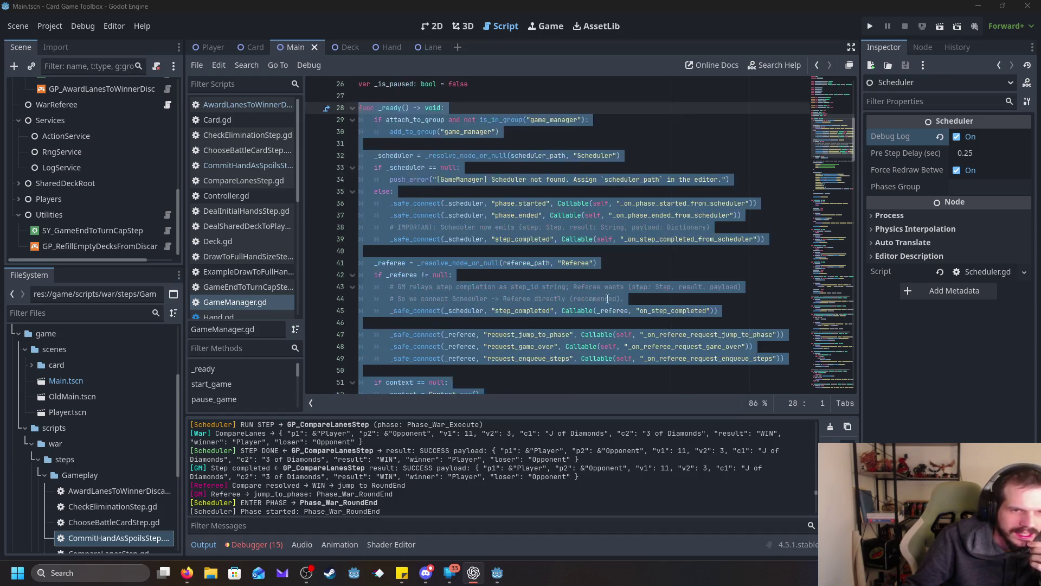
pyautogui.click(495, 272)
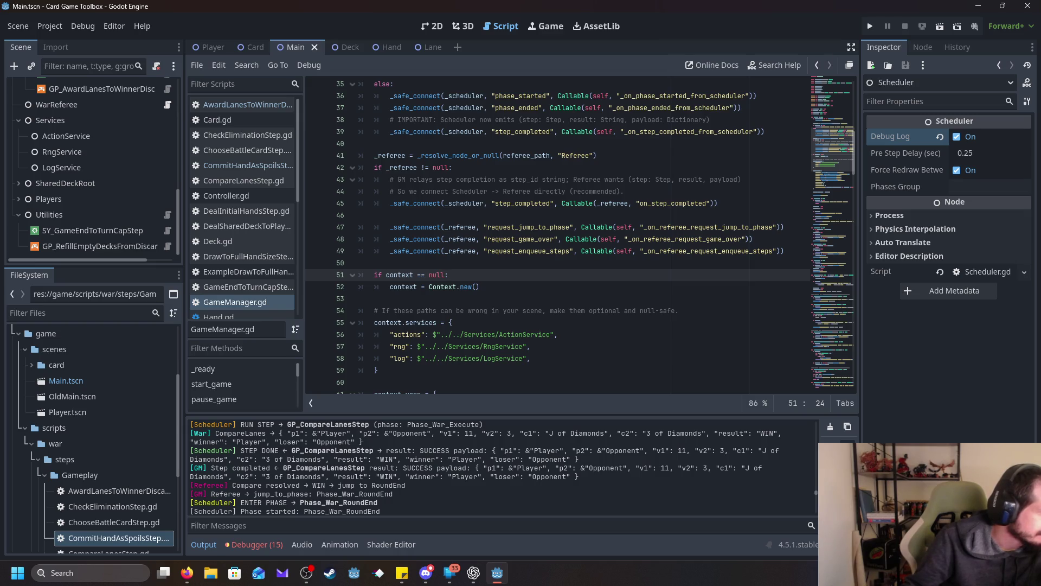
pyautogui.hotkey('alt', 'Tab')
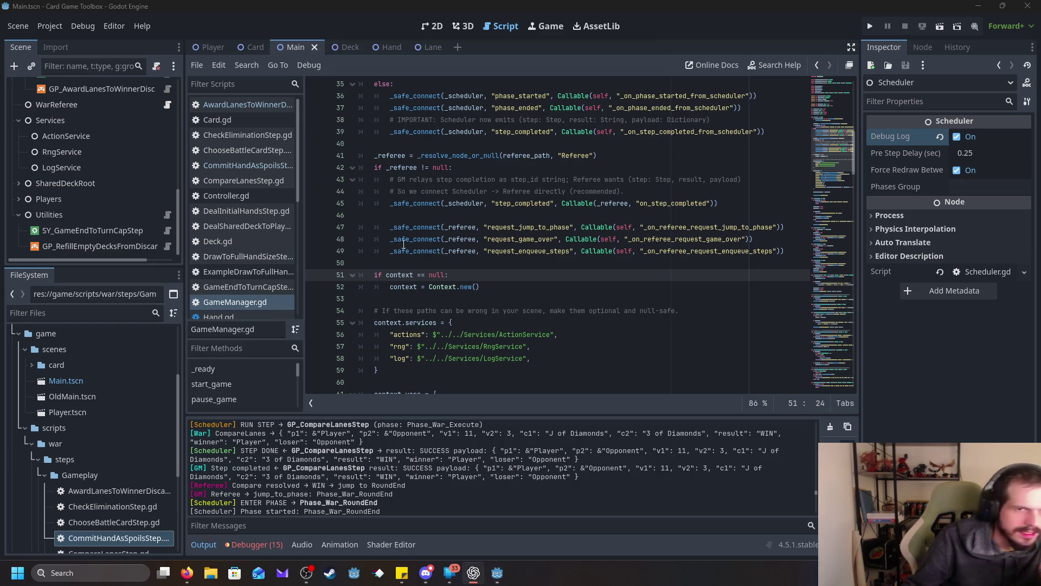
pyautogui.hotkey('alt', 'Tab')
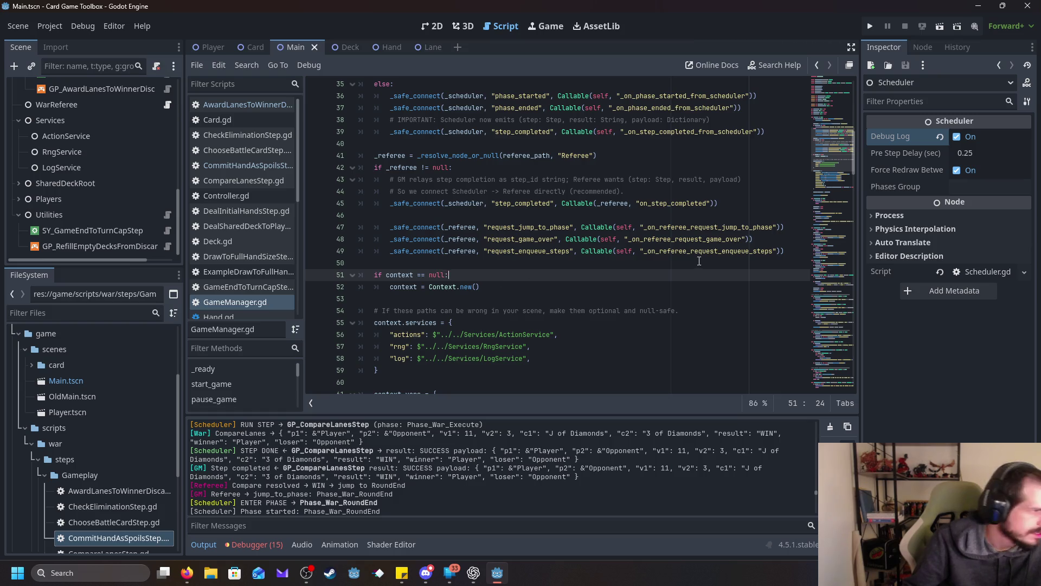
pyautogui.moveTo(803, 252)
pyautogui.mouseDown()
pyautogui.moveTo(271, 176)
pyautogui.moveTo(275, 157)
pyautogui.mouseUp()
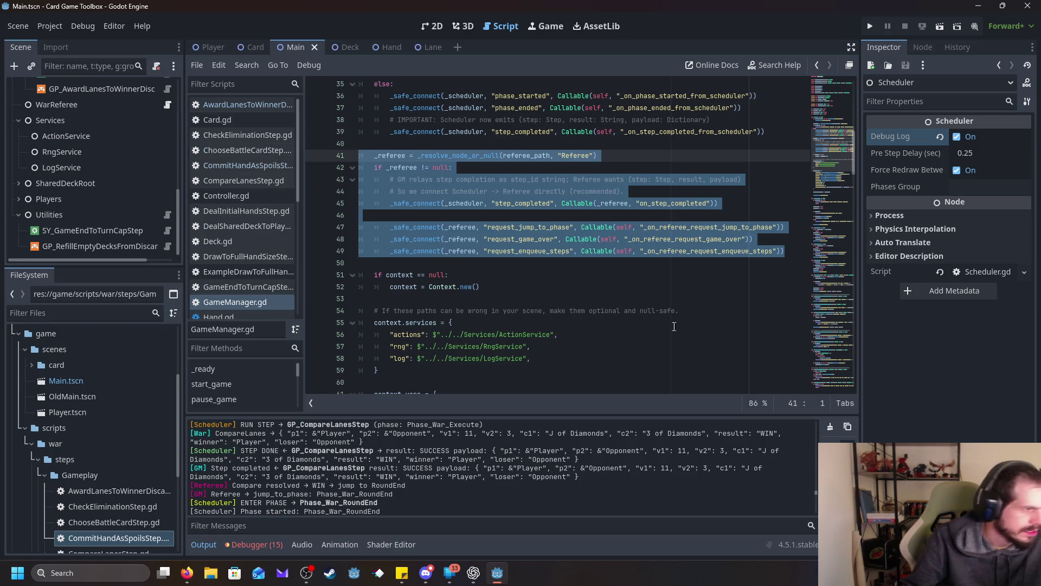
# Step: Paste the new referee signal connections over lines 41–49 and indent the block one level
pyautogui.write('_referee = _resolve_node_or_null(referee_path, "Referee") if _referee != null: \t# Scheduler -> Referee (Referee reacts directly to step completion) \t_safe_connect(_scheduler, "step_completed", Callable(_referee, "on_step_completed"))  \t# NEW: Referee -> GM -> Scheduler \t# (If you prefer, you can connect Referee directly to Scheduler methods, \t#  but GM as the router is totally fine and keeps things centralized.) \t_safe_connect(_referee, "request_jump_to_phase_now", Callable(self, "_on_referee_request_jump_to_phase_now")) \t_safe_connect(_referee, "request_set_next_phase", Callable(self, "_on_referee_request_set_next_phase"))  \t_safe_connect(_referee, "request_enqueue_front", Callable(self, "_on_referee_request_enqueue_front")) \t_safe_connect(_referee, "request_enqueue_back", Callable(self, "_on_referee_request_enqueue_back"))  \t_safe_connect(_referee, "request_game_over", Callable(self, "_on_referee_request_game_over"))')
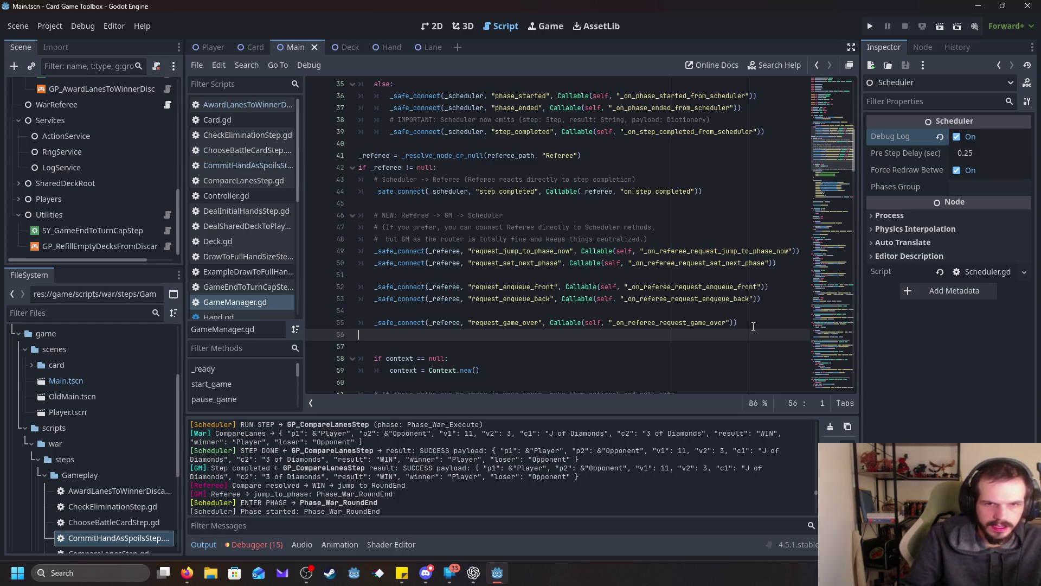
pyautogui.moveTo(753, 325)
pyautogui.mouseDown()
pyautogui.moveTo(596, 288)
pyautogui.moveTo(359, 135)
pyautogui.moveTo(359, 155)
pyautogui.mouseUp()
pyautogui.press('Tab')
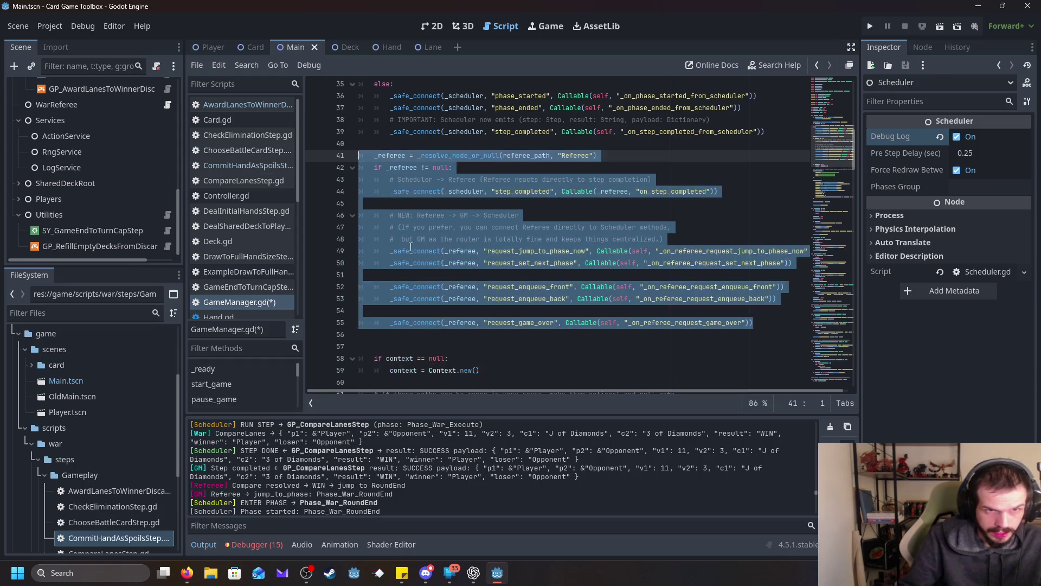
pyautogui.click(465, 339)
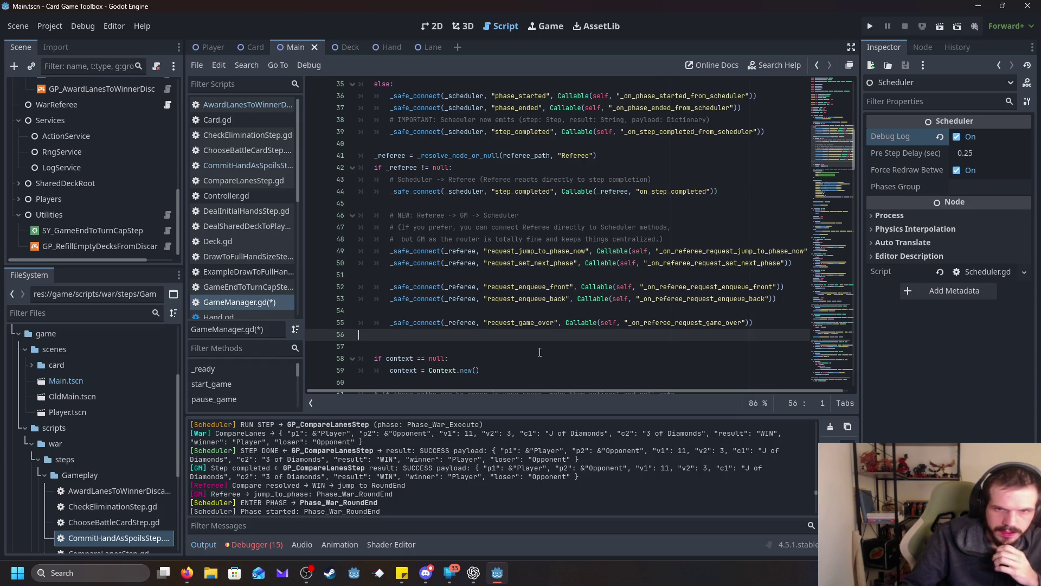
# Step: Scroll down to review the reset_game function
pyautogui.scroll(-3, 539, 351)
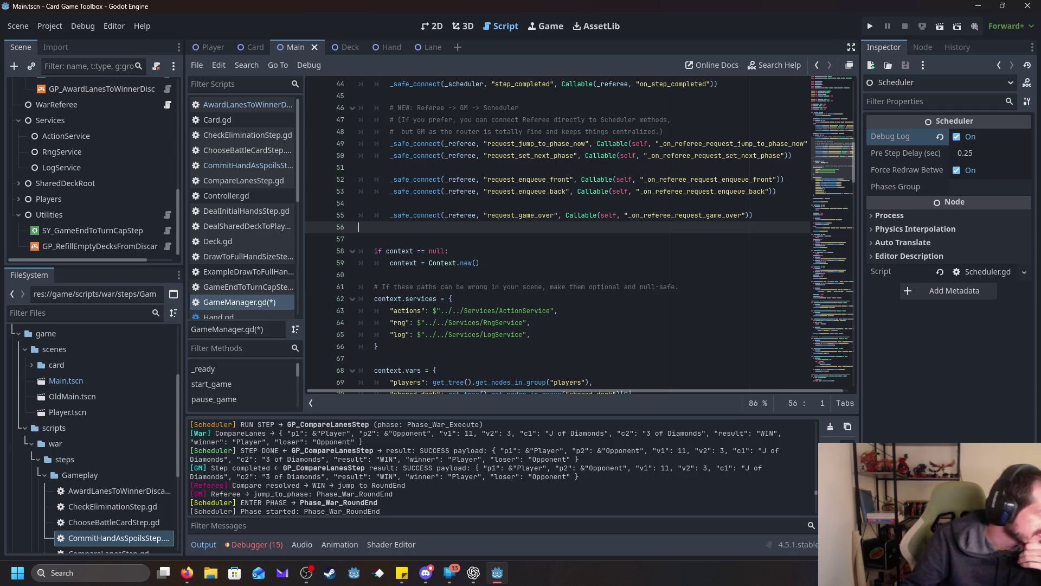
pyautogui.click(685, 286)
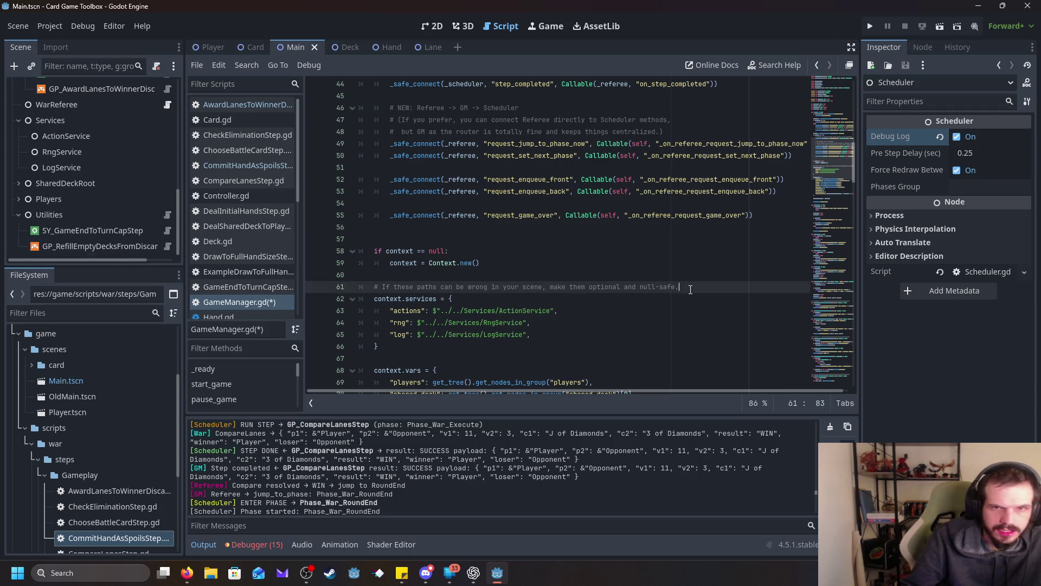
pyautogui.scroll(-2, 492, 257)
pyautogui.scroll(-20, 493, 257)
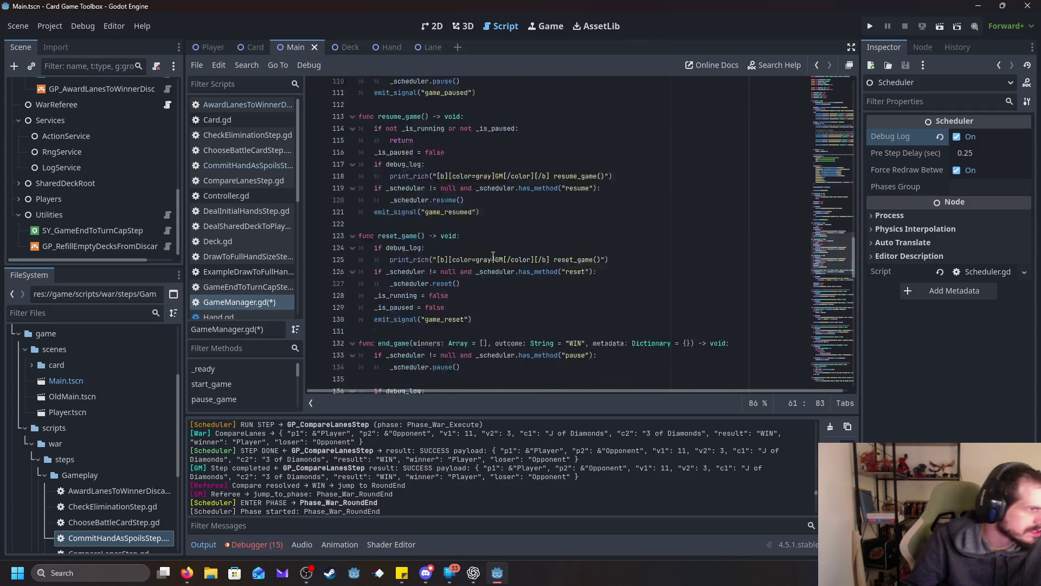
# Step: Append the new _on_referee_request_* handler functions at the end of GameManager.gd
pyautogui.scroll(-5, 492, 257)
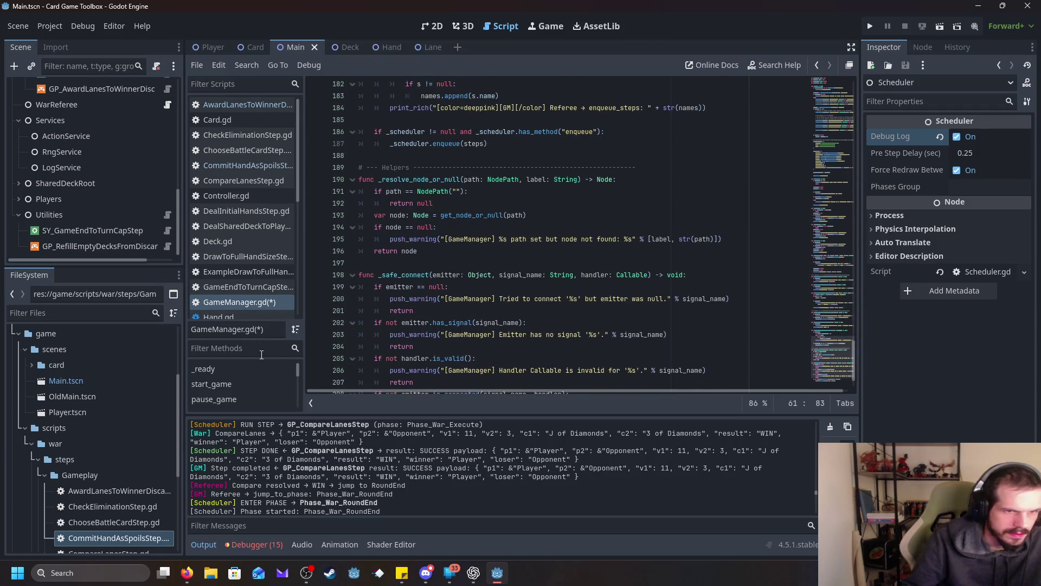
pyautogui.scroll(-2, 438, 331)
pyautogui.click(609, 372)
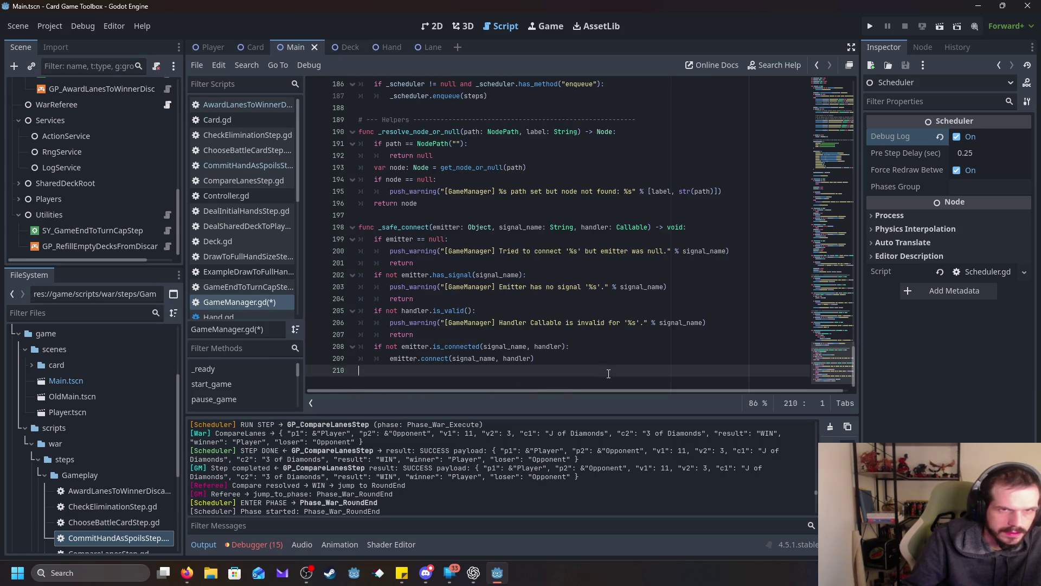
pyautogui.press('Return')
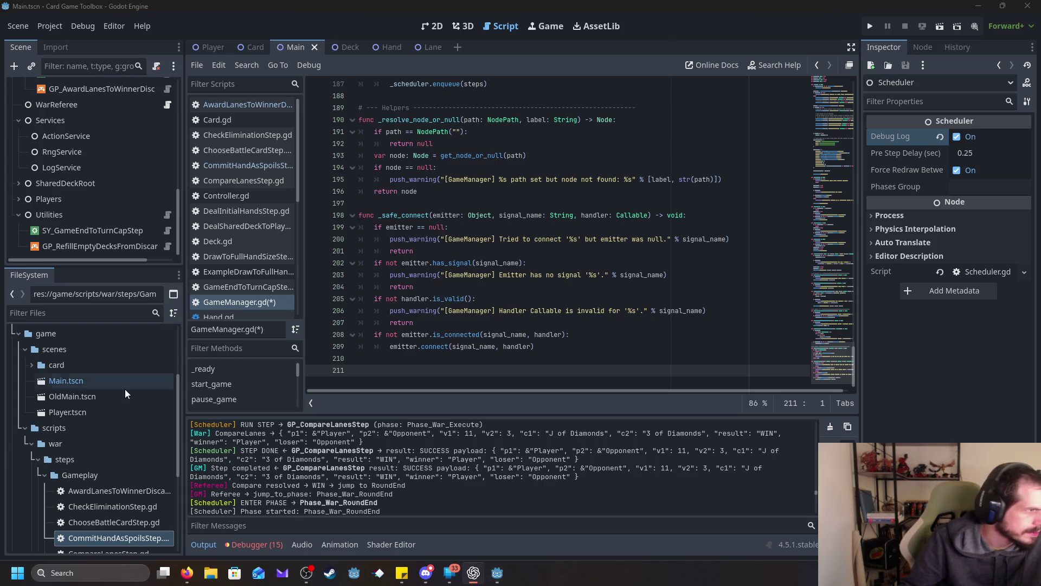
pyautogui.click(397, 366)
pyautogui.write('func _on_referee_request_jump_to_phase_now(phase_name: String) -> void: \tif _scheduler != null: \t\t_scheduler.jump_to_phase_now(phase_name)  func _on_referee_request_set_next_phase(phase_name: String) -> void: \tif _scheduler != null: \t\t_scheduler.set_next_phase(phase_name)  func _on_referee_request_enqueue_front(steps: Array[Step]) -> void: \tif _scheduler != null: \t\t_scheduler.enqueue_front(steps)  func _on_referee_request_enqueue_back(steps: Array[Step]) -> void: \tif _scheduler != null: \t\t_scheduler.enqueue_back(steps)')
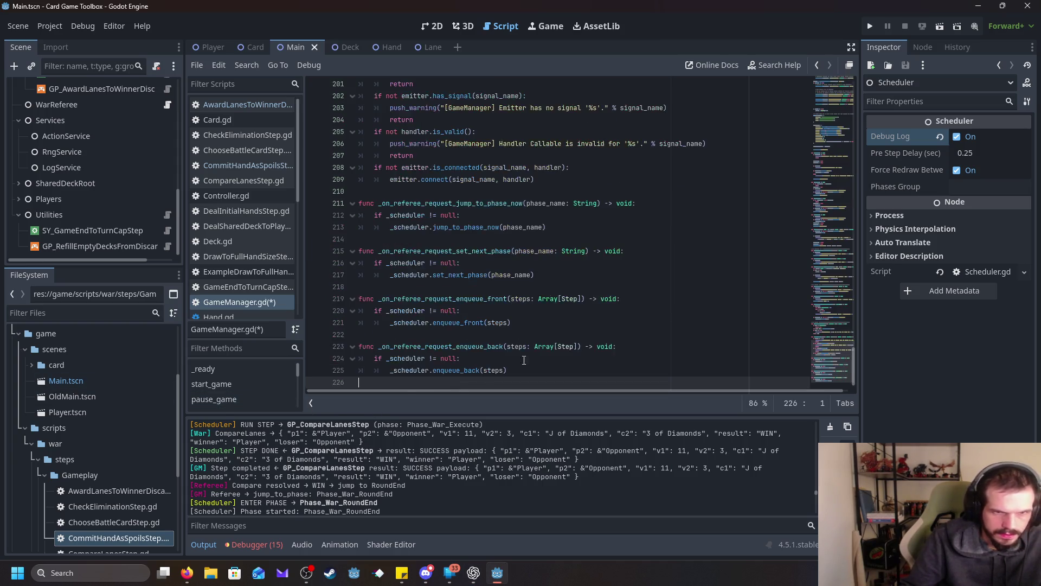
pyautogui.click(703, 267)
pyautogui.scroll(6, 689, 270)
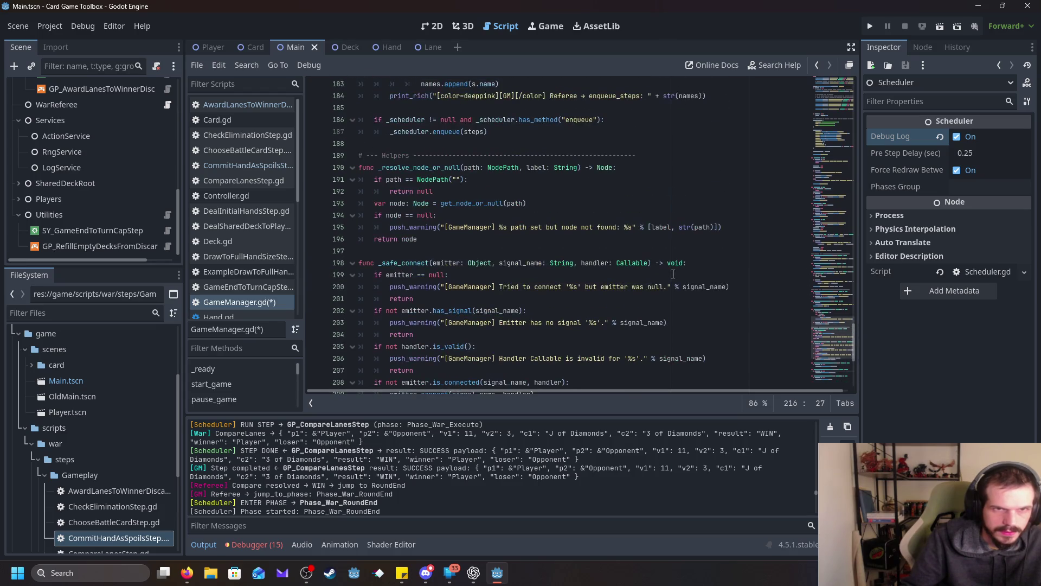
pyautogui.scroll(5, 673, 274)
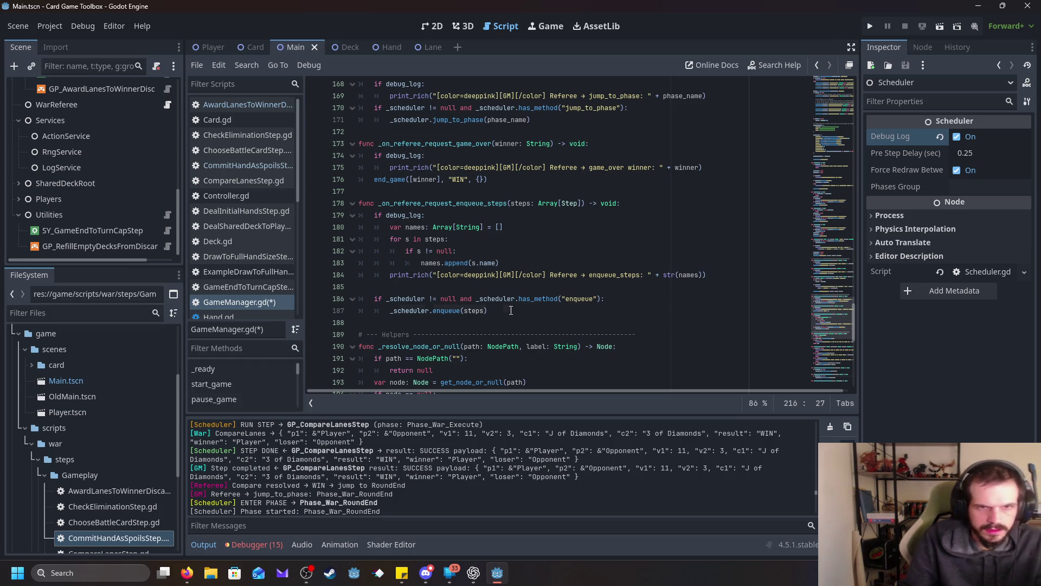
# Step: Delete the old _on_referee_request_enqueue_steps handler and its leftover blank lines
pyautogui.moveTo(517, 316)
pyautogui.mouseDown()
pyautogui.moveTo(433, 234)
pyautogui.moveTo(363, 204)
pyautogui.moveTo(359, 191)
pyautogui.mouseUp()
pyautogui.moveTo(298, 177); pyautogui.dragTo(362, 246)
pyautogui.scroll(1, 304, 181)
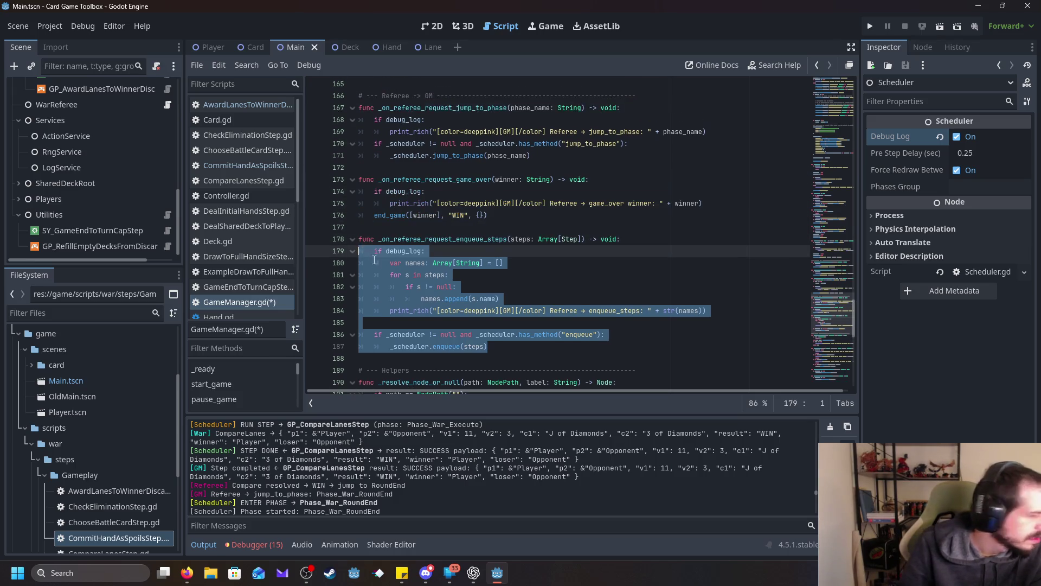
pyautogui.press('Delete')
pyautogui.press('BackSpace')
pyautogui.press('BackSpace')
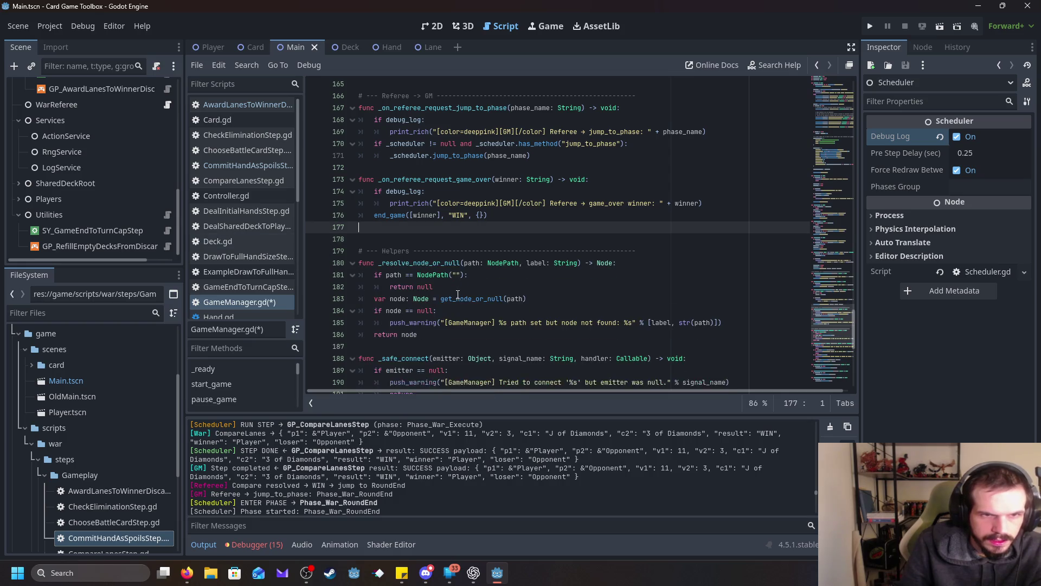
pyautogui.scroll(2, 423, 247)
# Step: Delete the old _on_referee_request_jump_to_phase handler and its comment, then save GameManager.gd
pyautogui.moveTo(597, 237)
pyautogui.mouseDown()
pyautogui.moveTo(390, 204)
pyautogui.moveTo(359, 167)
pyautogui.mouseUp()
pyautogui.press('Delete')
pyautogui.press('Up')
pyautogui.press('BackSpace')
pyautogui.scroll(4, 434, 222)
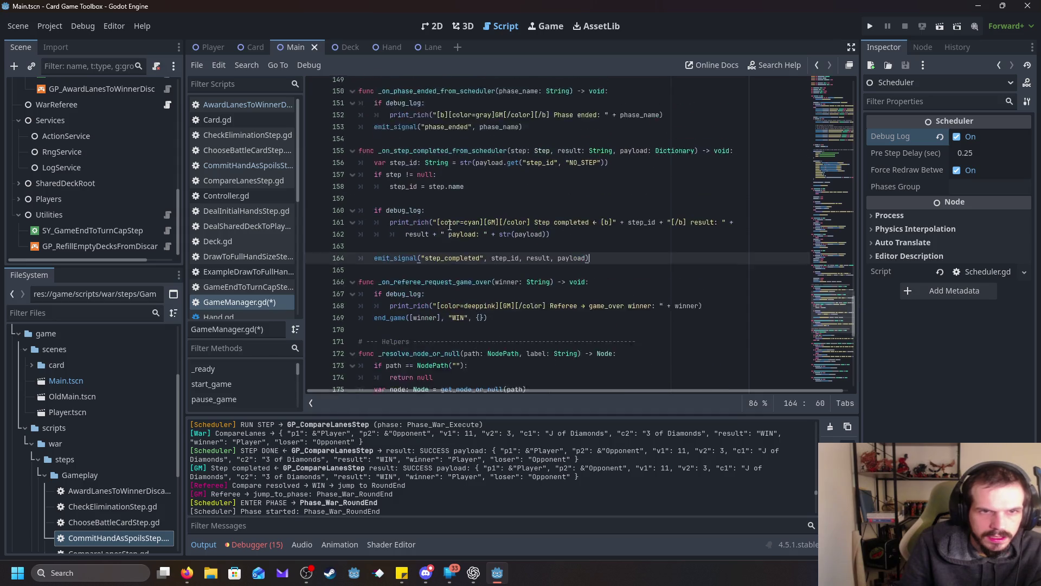
pyautogui.scroll(3, 450, 226)
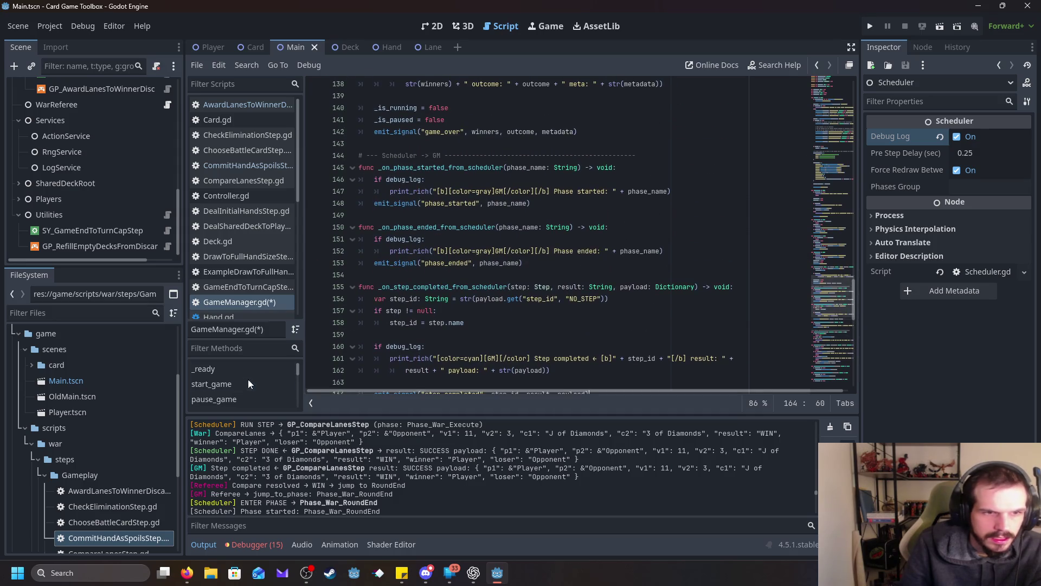
pyautogui.scroll(-1, 254, 399)
pyautogui.scroll(-5, 253, 395)
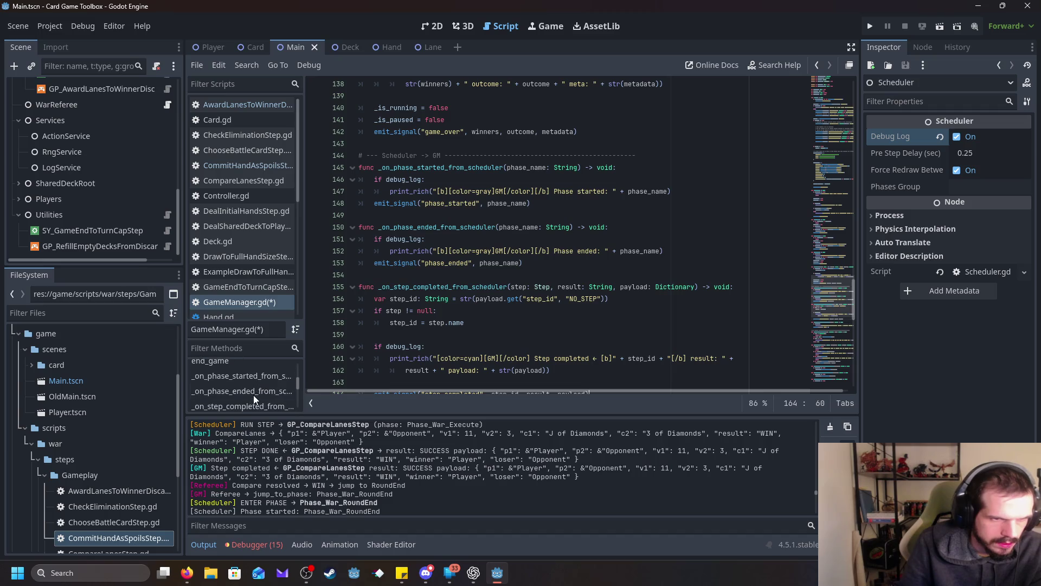
pyautogui.scroll(4, 245, 386)
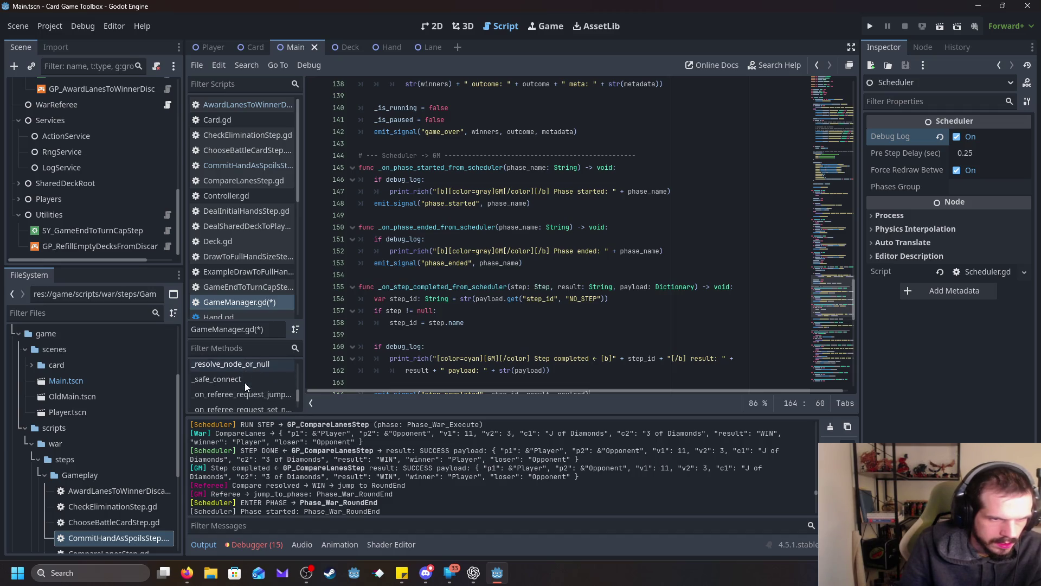
pyautogui.click(730, 275)
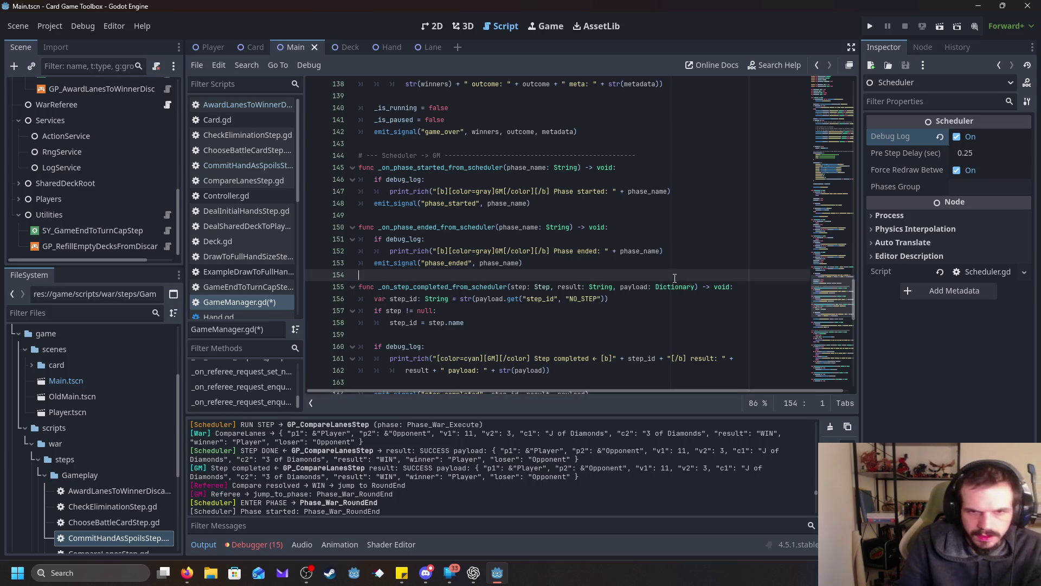
pyautogui.hotkey('ctrl', 's')
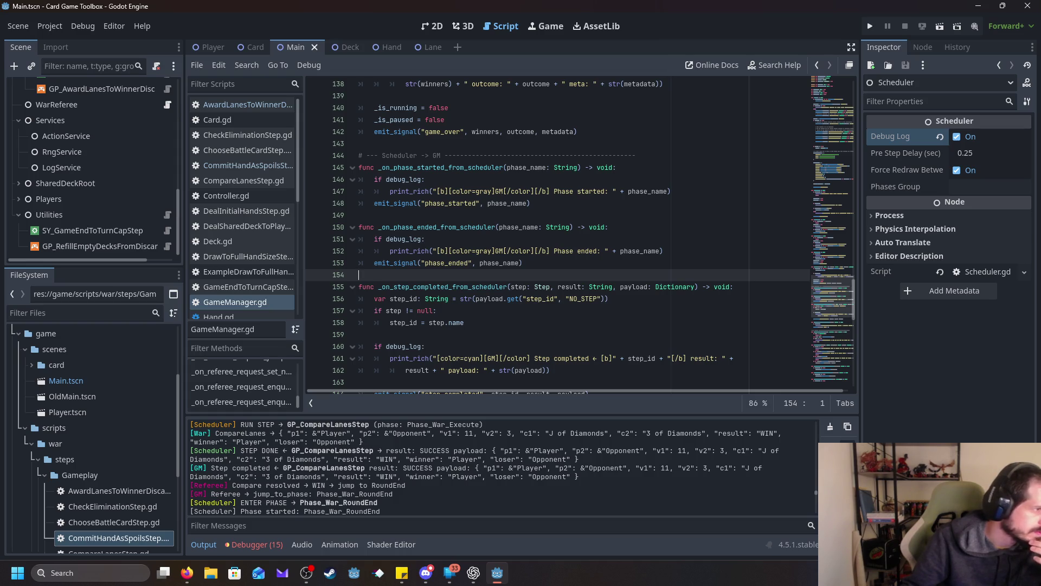
pyautogui.hotkey('alt', 'Tab')
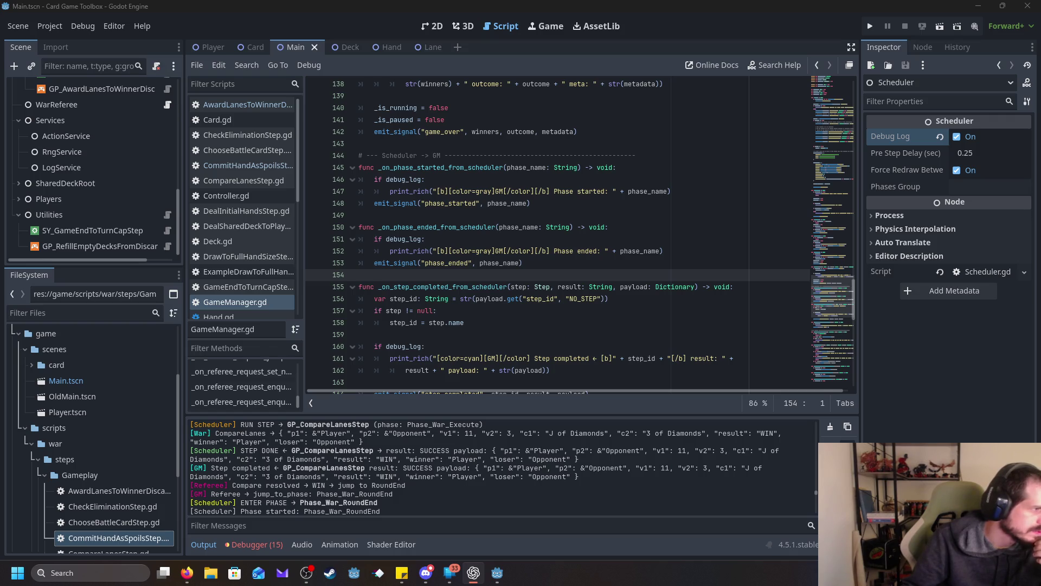
pyautogui.scroll(-5, 272, 272)
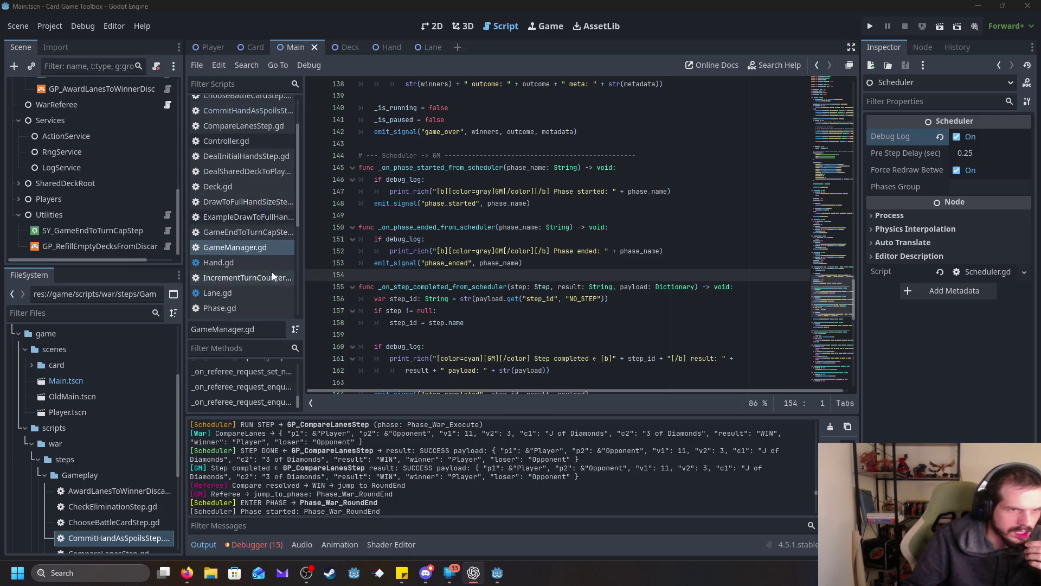
pyautogui.scroll(-2, 271, 273)
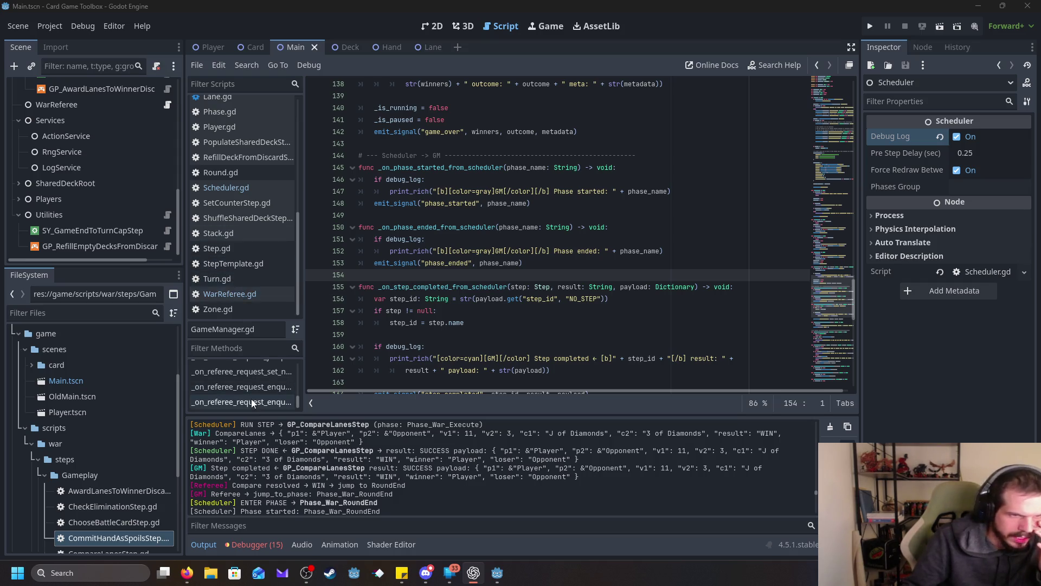
pyautogui.scroll(5, 252, 393)
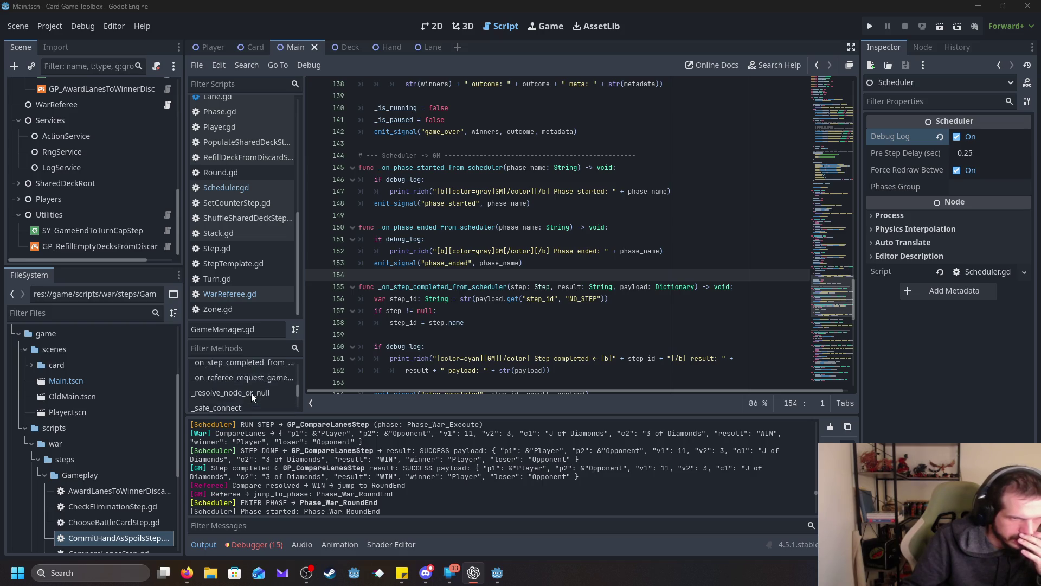
pyautogui.click(252, 370)
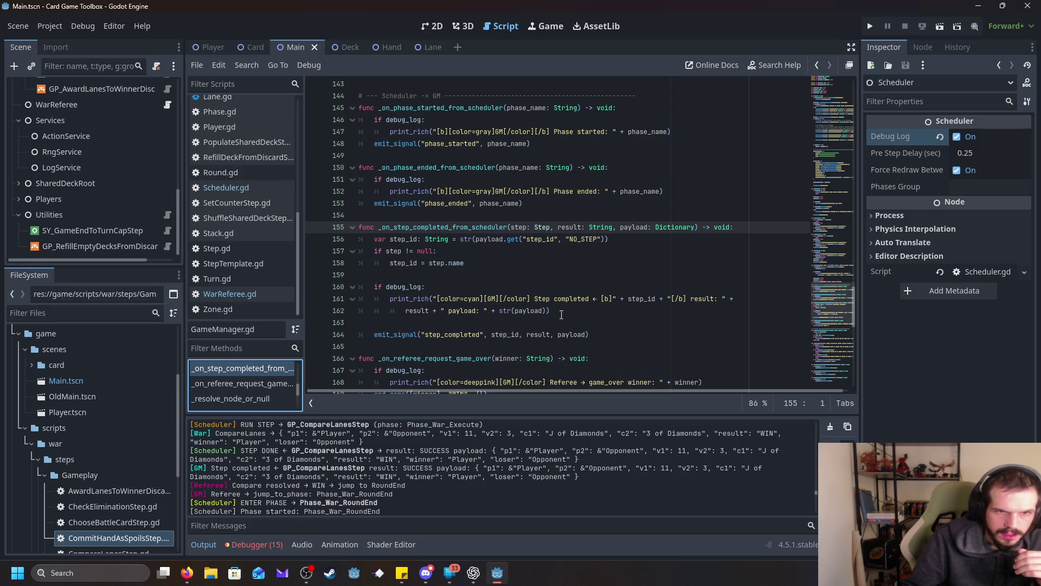
pyautogui.scroll(-1, 596, 328)
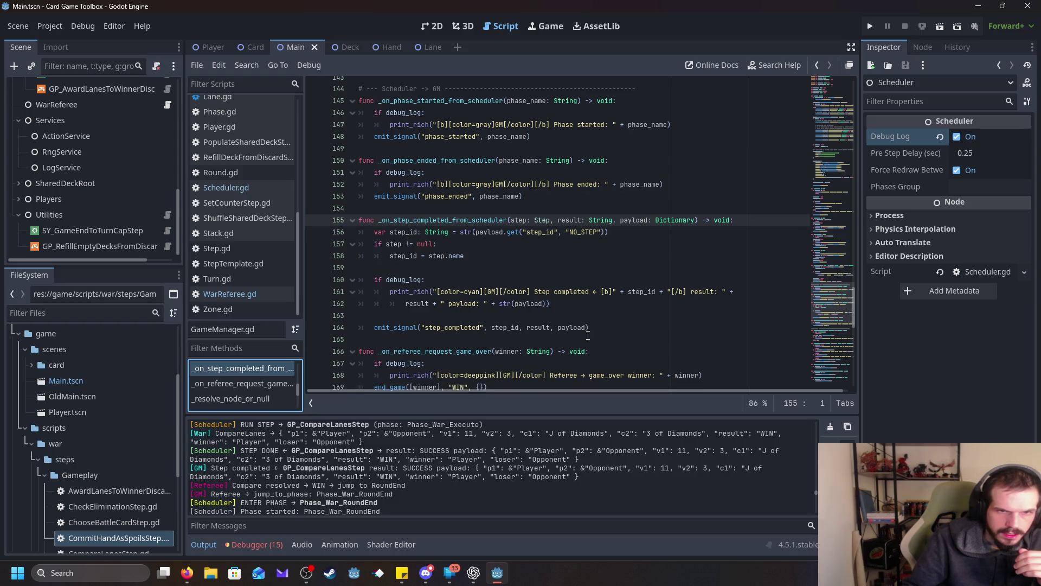
pyautogui.scroll(1, 586, 336)
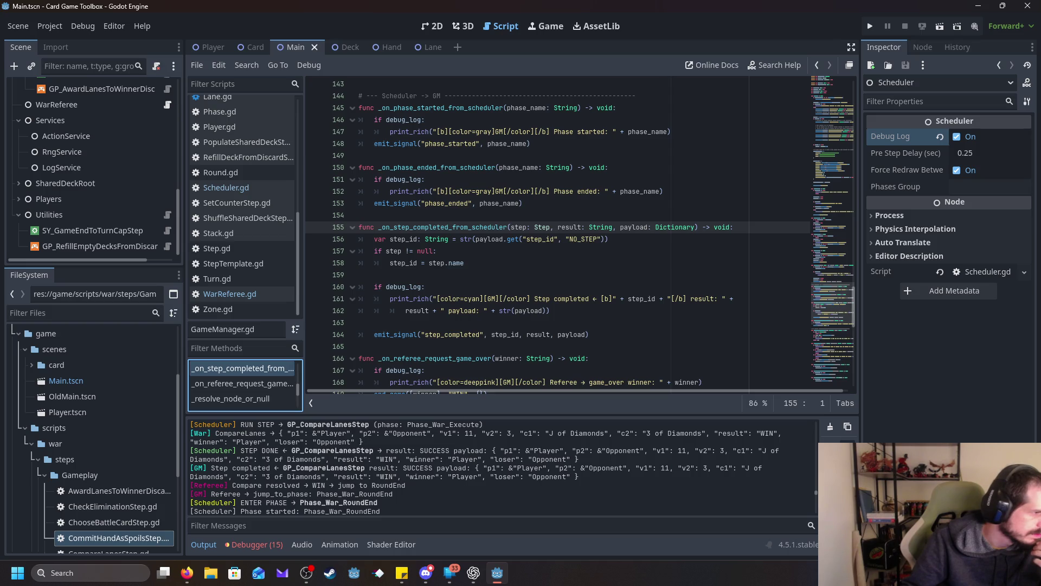
pyautogui.click(439, 250)
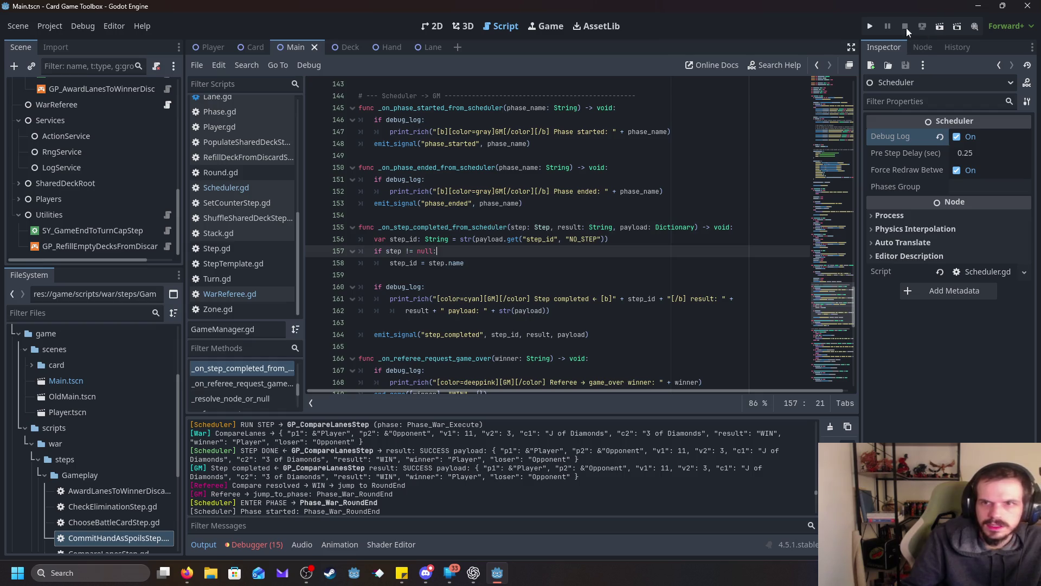
# Step: Test-run the War game, check the output for the jump to Phase_BattlePlan, then stop it
pyautogui.click(869, 26)
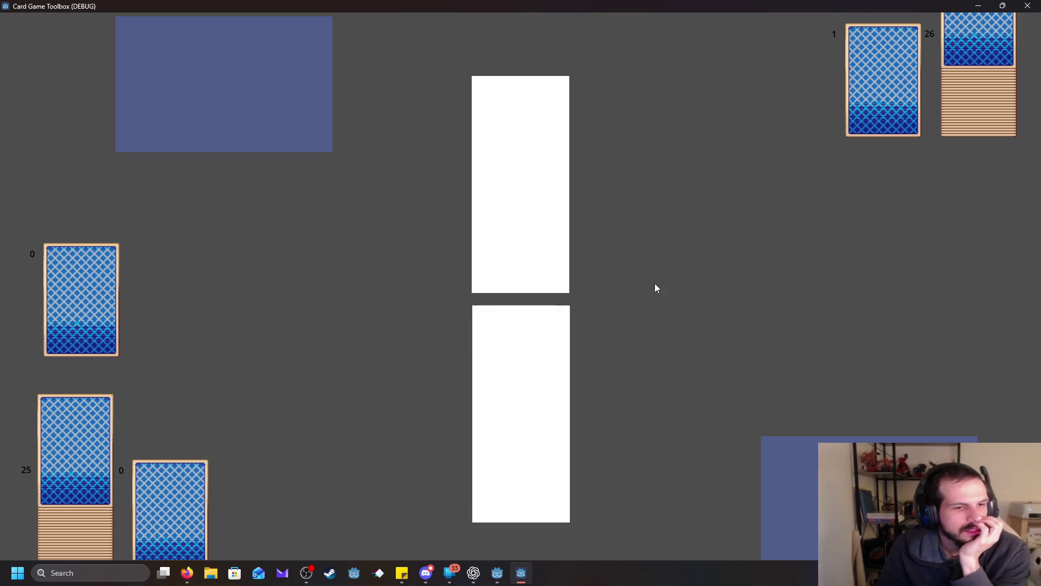
pyautogui.moveTo(428, 576)
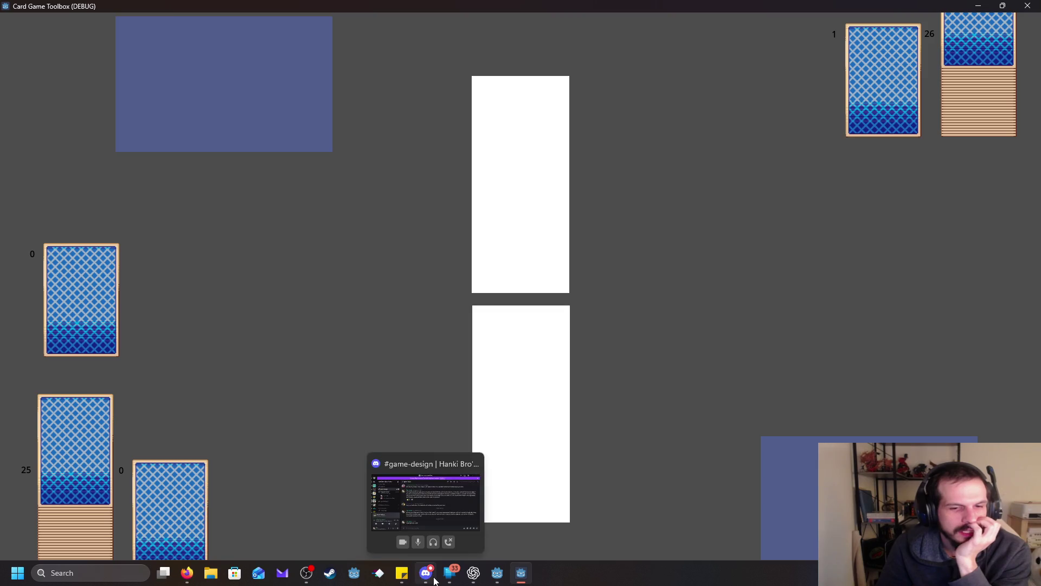
pyautogui.click(498, 573)
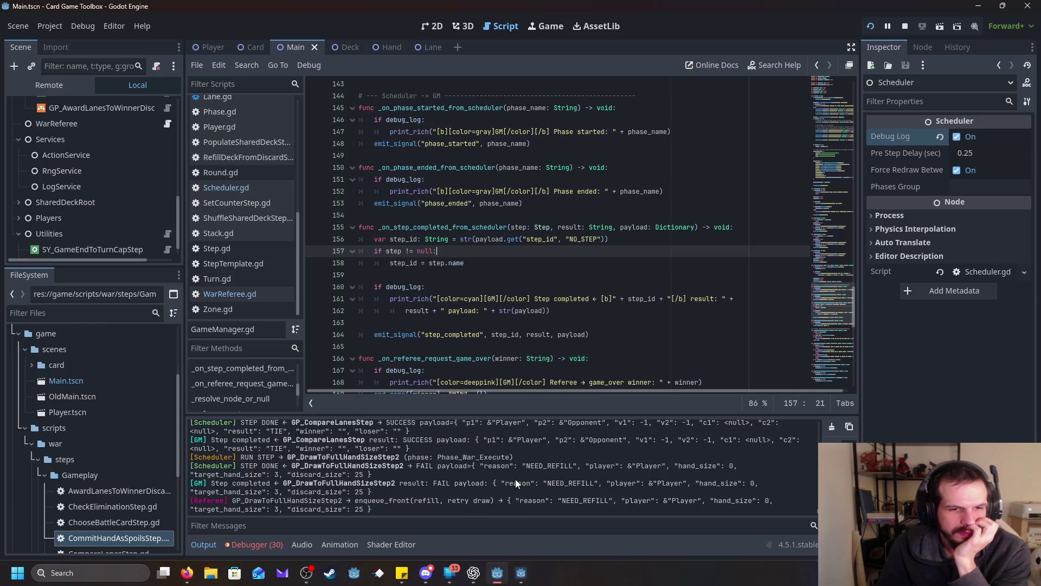
pyautogui.click(520, 572)
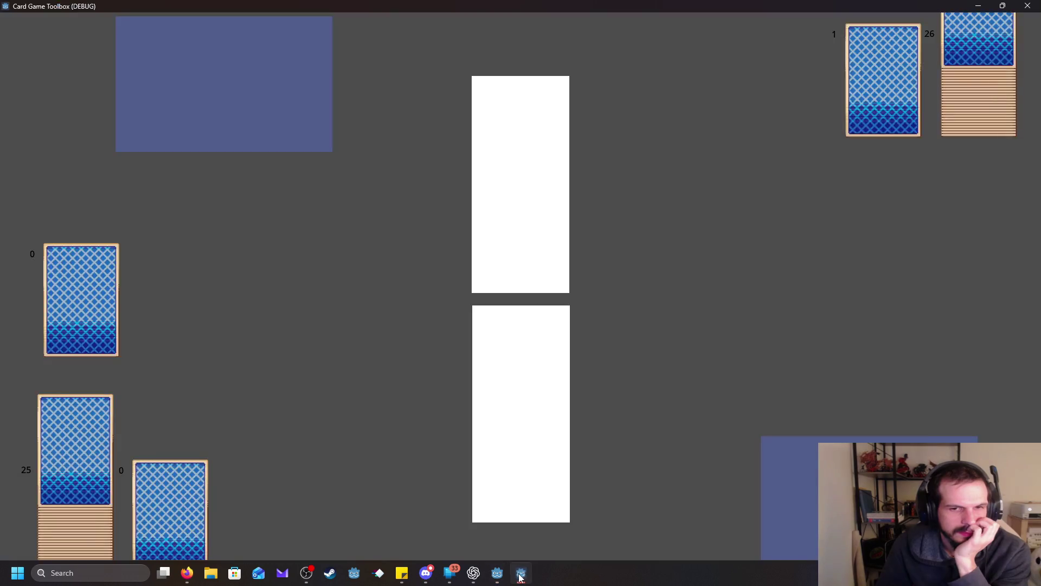
pyautogui.click(496, 575)
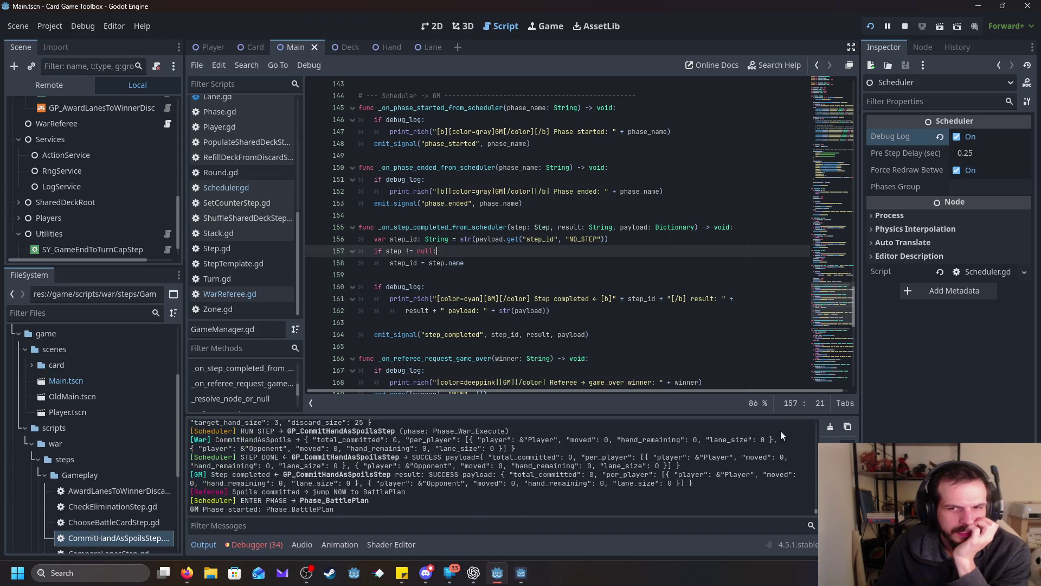
pyautogui.click(905, 26)
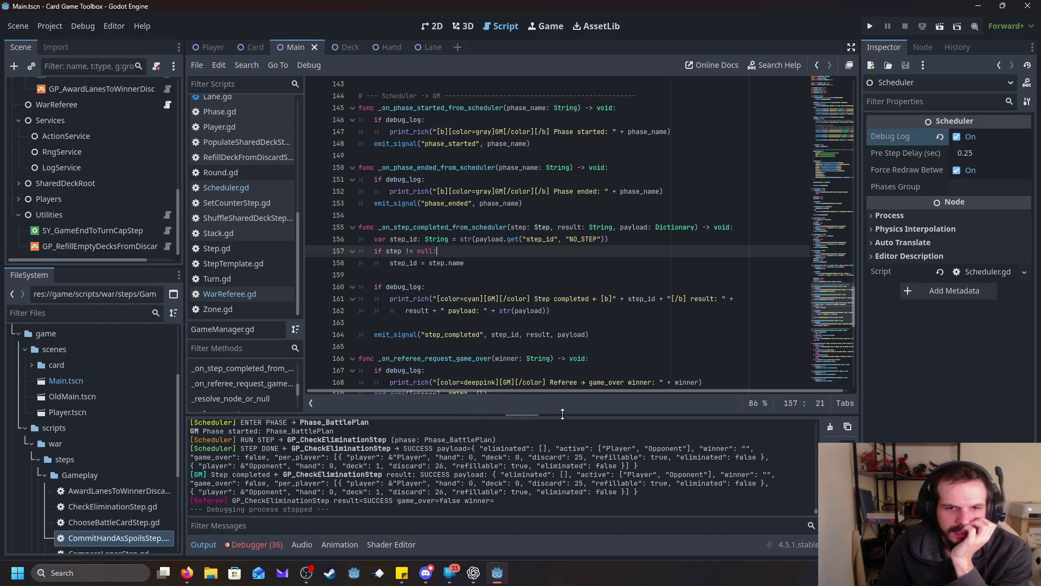
# Step: Enlarge the Output panel and rerun the War game with F5, closing the game window afterward
pyautogui.moveTo(564, 415); pyautogui.dragTo(562, 80)
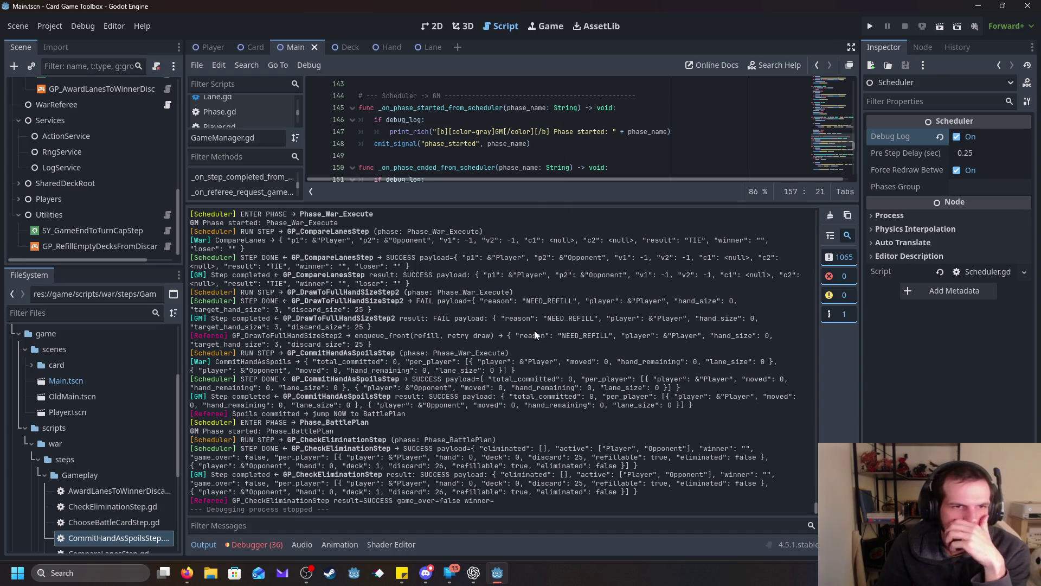
pyautogui.scroll(10, 535, 331)
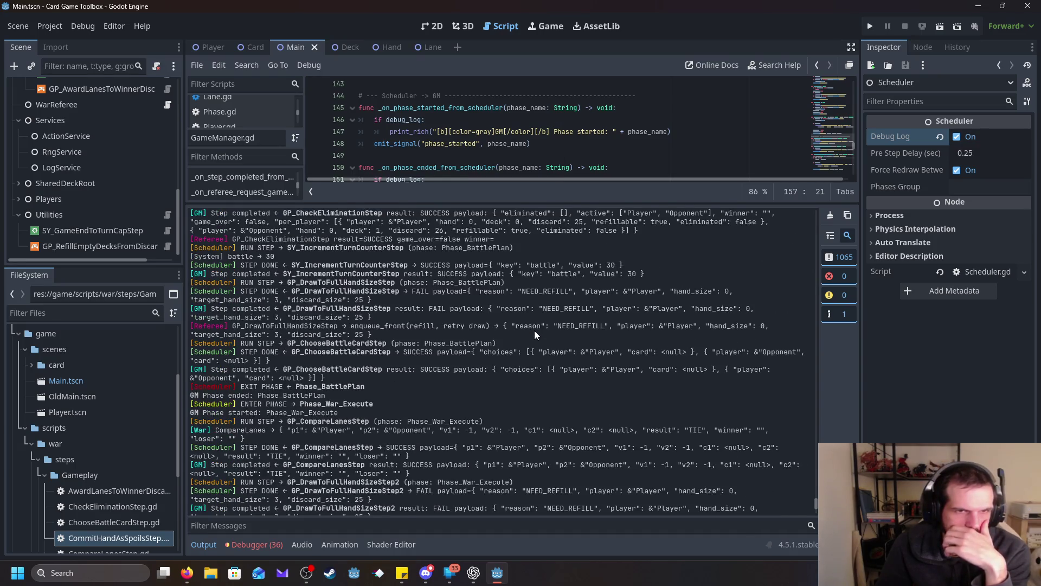
pyautogui.scroll(-10, 535, 331)
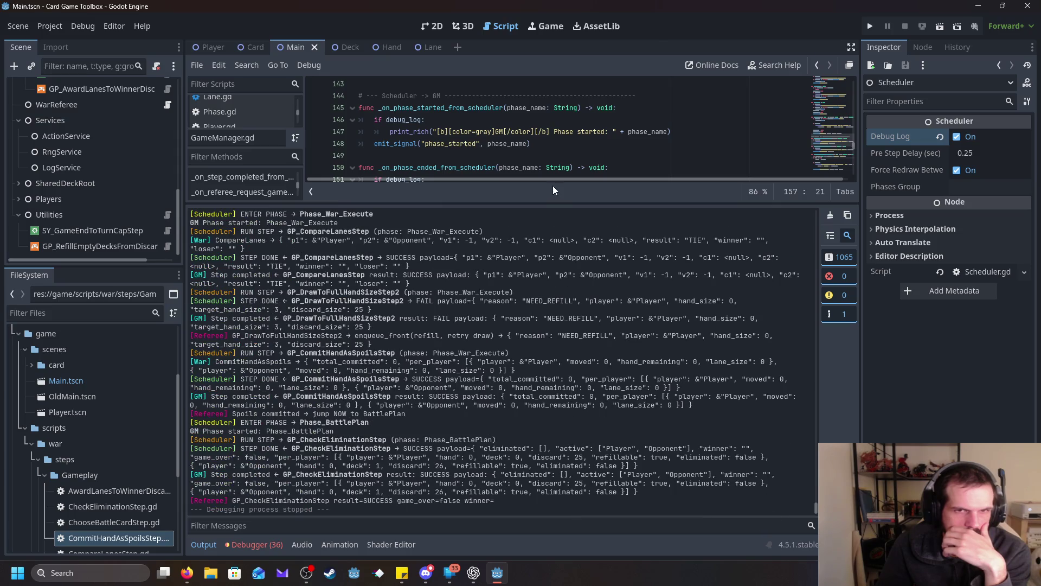
pyautogui.press('F5')
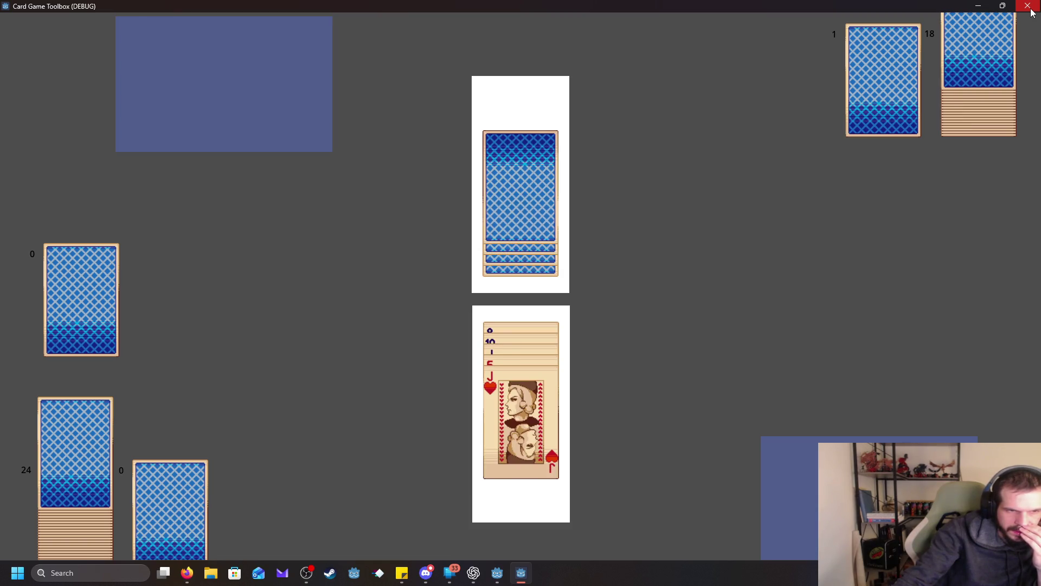
pyautogui.click(1032, 12)
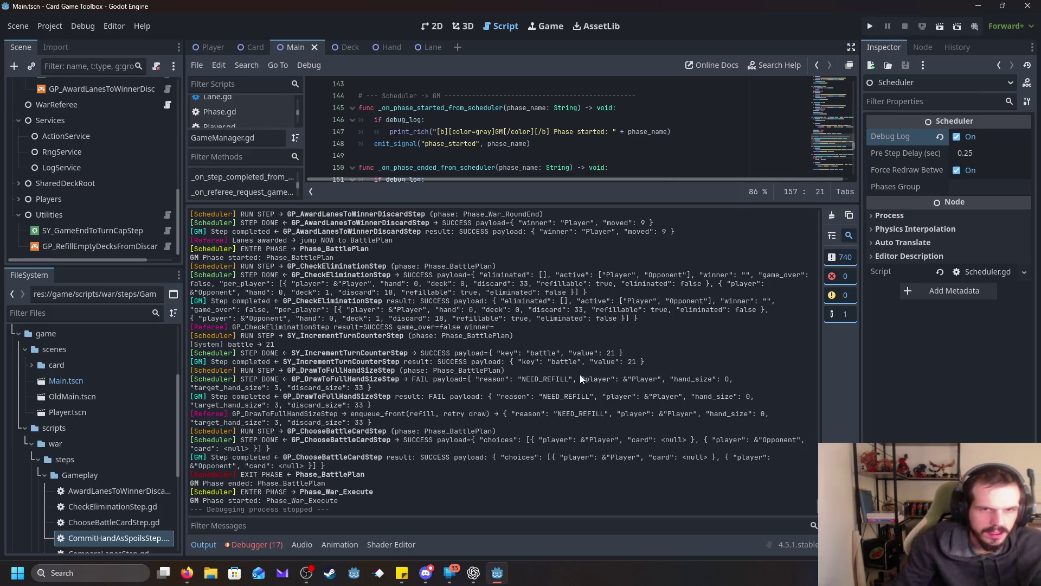
# Step: Select the failed draw and Referee enqueue_front refill log entries, then shrink the Output panel
pyautogui.scroll(8, 521, 395)
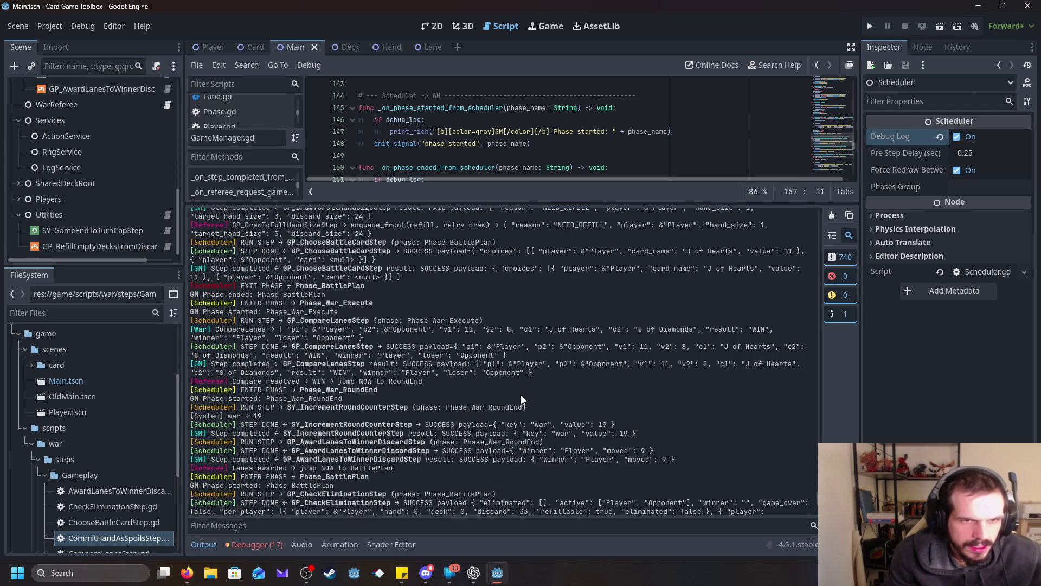
pyautogui.scroll(3, 521, 395)
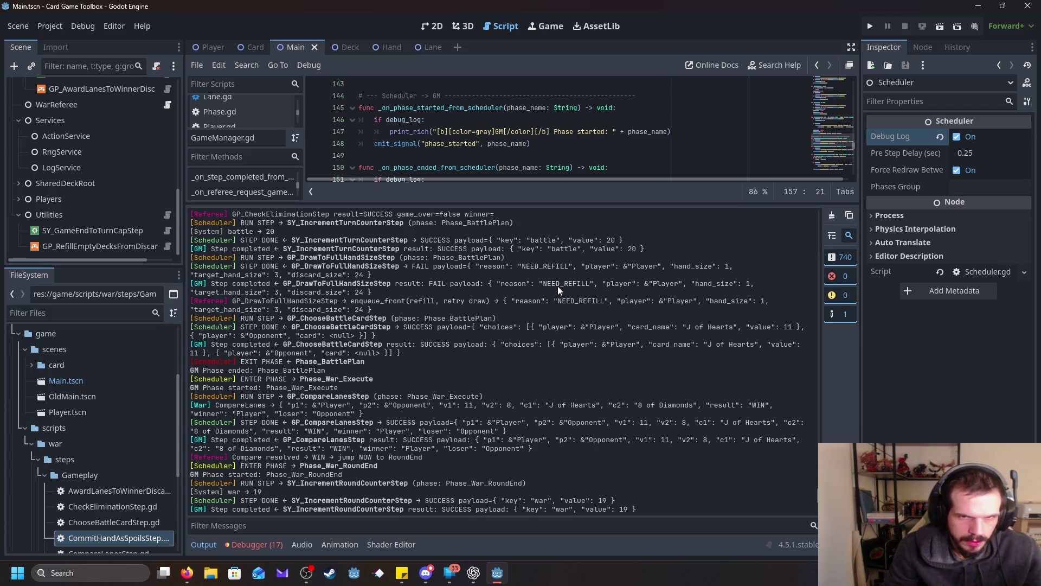
pyautogui.moveTo(369, 292)
pyautogui.mouseDown()
pyautogui.moveTo(193, 283)
pyautogui.moveTo(274, 301)
pyautogui.moveTo(461, 313)
pyautogui.mouseUp()
pyautogui.click(420, 314)
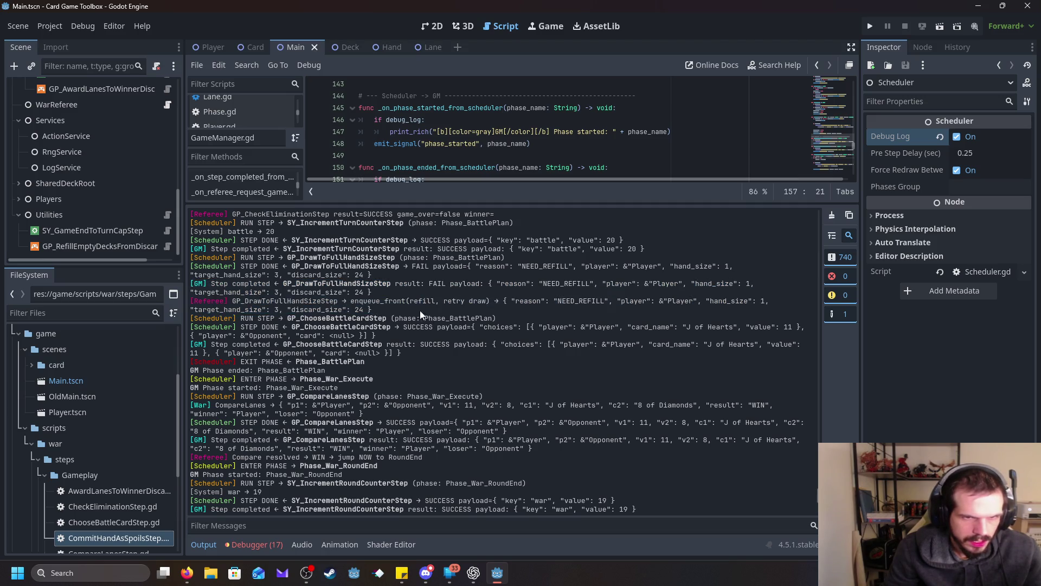
pyautogui.moveTo(388, 301); pyautogui.dragTo(584, 314)
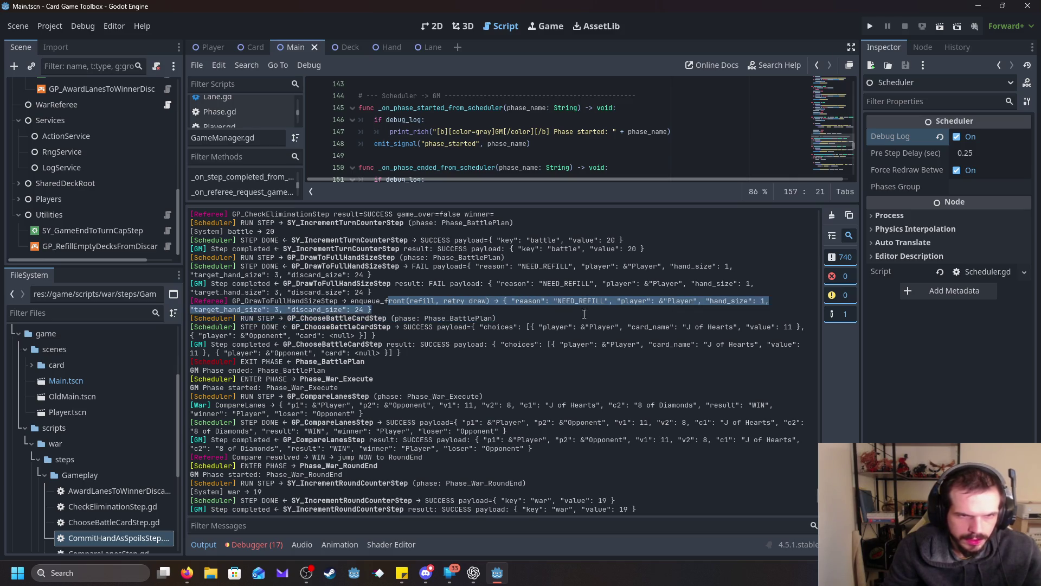
pyautogui.click(363, 330)
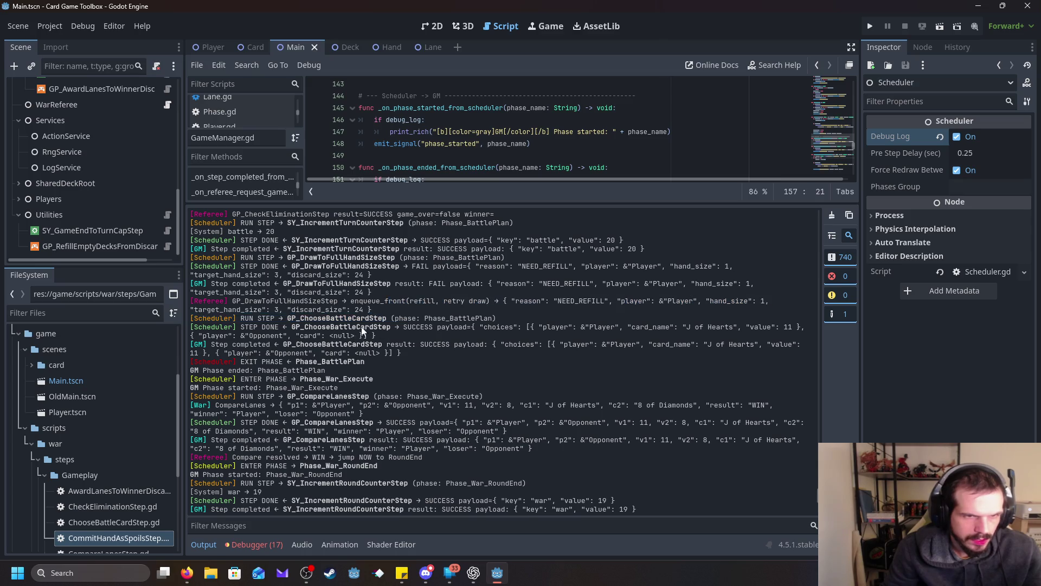
pyautogui.moveTo(378, 312); pyautogui.dragTo(229, 298)
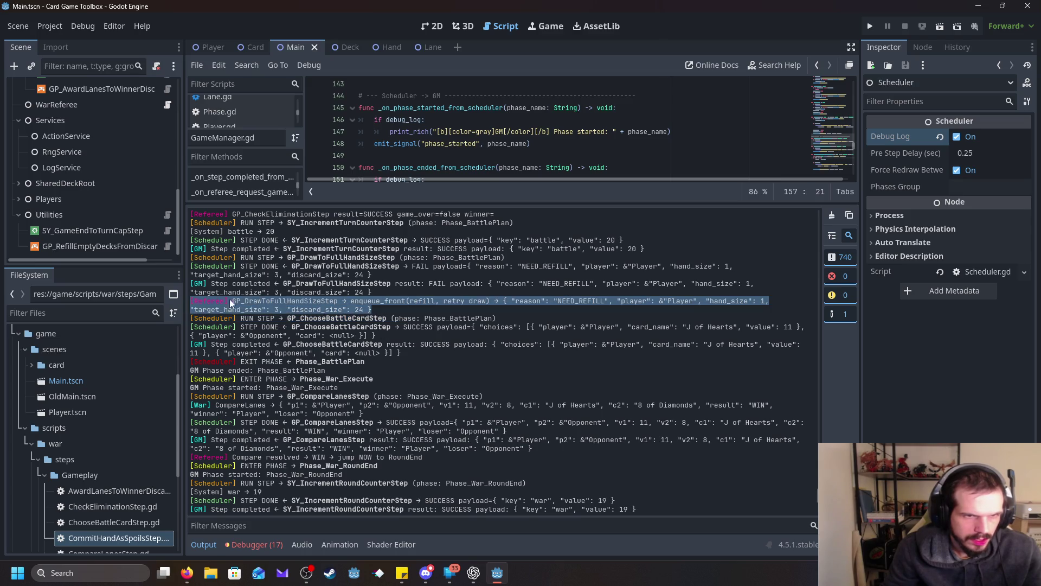
pyautogui.click(295, 307)
pyautogui.moveTo(373, 310); pyautogui.dragTo(196, 301)
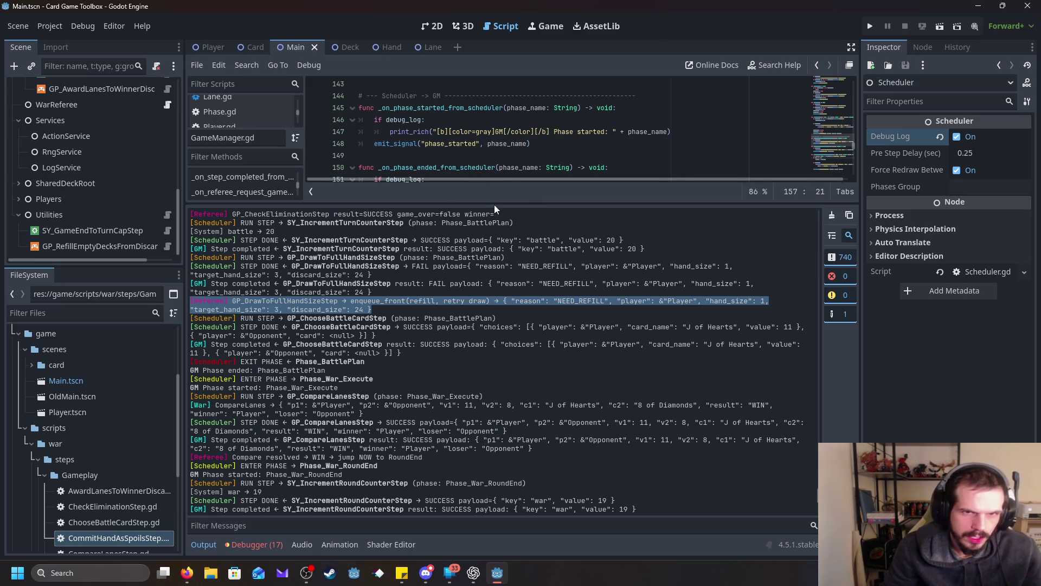
pyautogui.moveTo(493, 204); pyautogui.dragTo(497, 379)
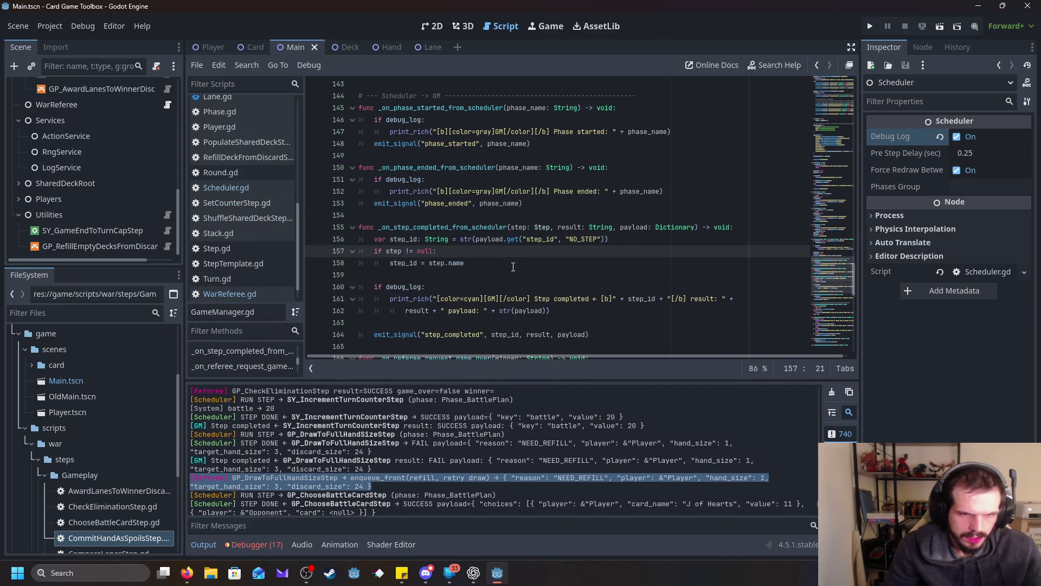
# Step: Scroll through GameManager.gd's helper functions and enlarge the Filter Methods list
pyautogui.scroll(-6, 513, 266)
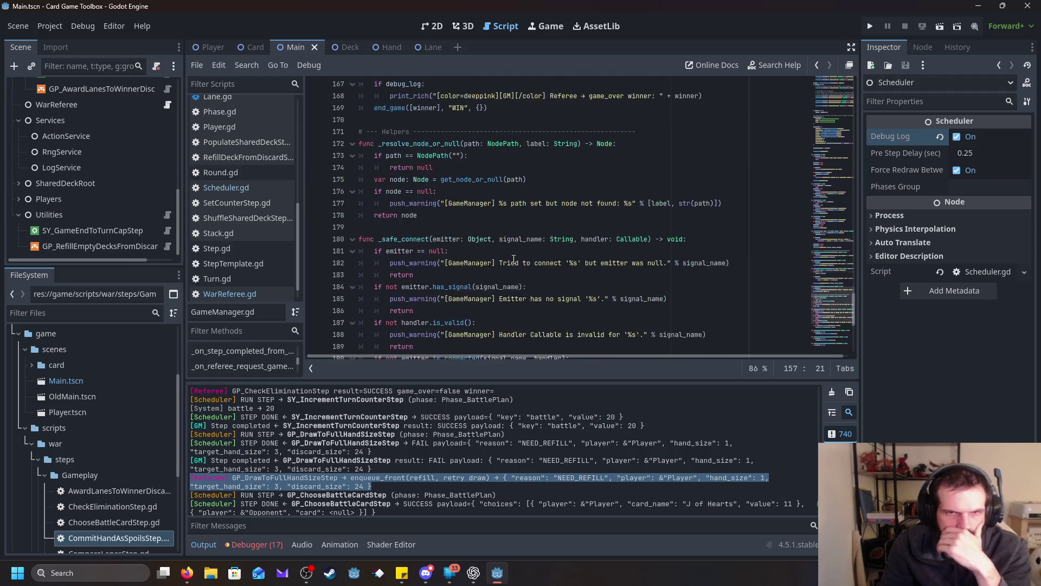
pyautogui.scroll(-1, 513, 258)
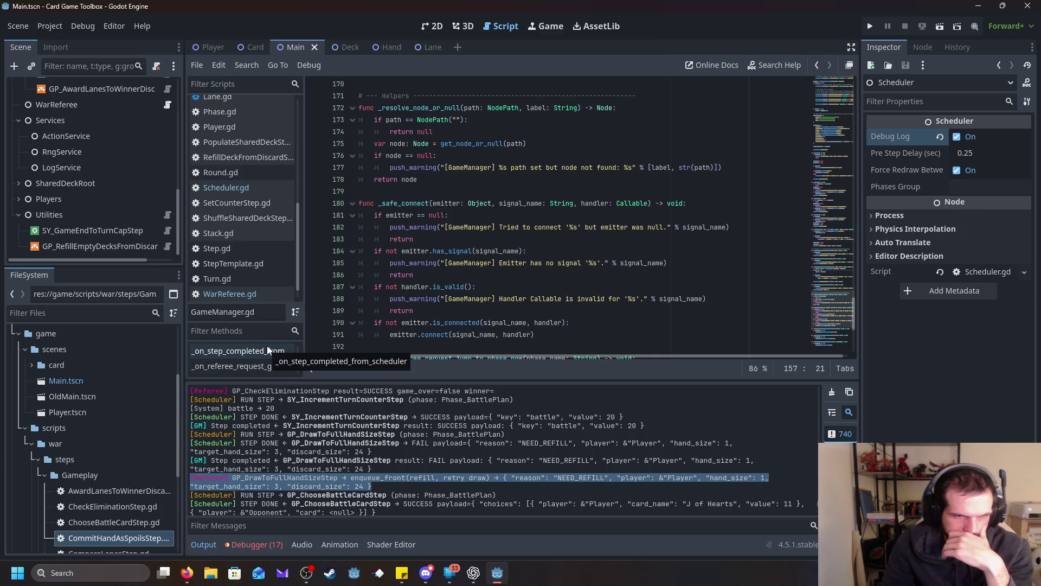
pyautogui.scroll(-3, 271, 361)
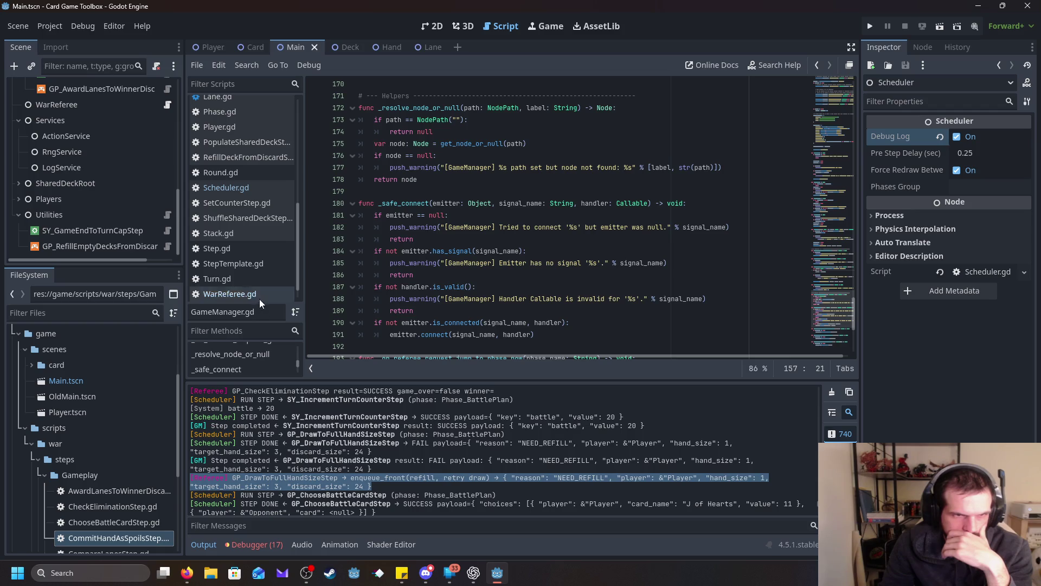
pyautogui.moveTo(259, 302); pyautogui.dragTo(254, 153)
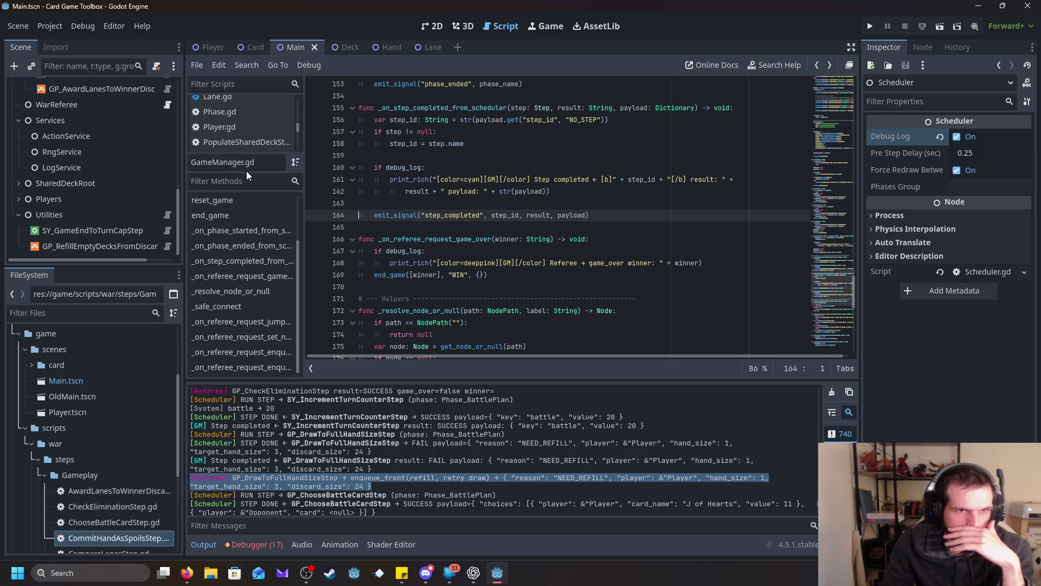
# Step: Shrink the methods pane back and open WarReferee.gd from the script list
pyautogui.moveTo(248, 152)
pyautogui.mouseDown()
pyautogui.moveTo(272, 235)
pyautogui.moveTo(268, 215)
pyautogui.mouseUp()
pyautogui.scroll(-1, 265, 161)
pyautogui.scroll(-3, 265, 161)
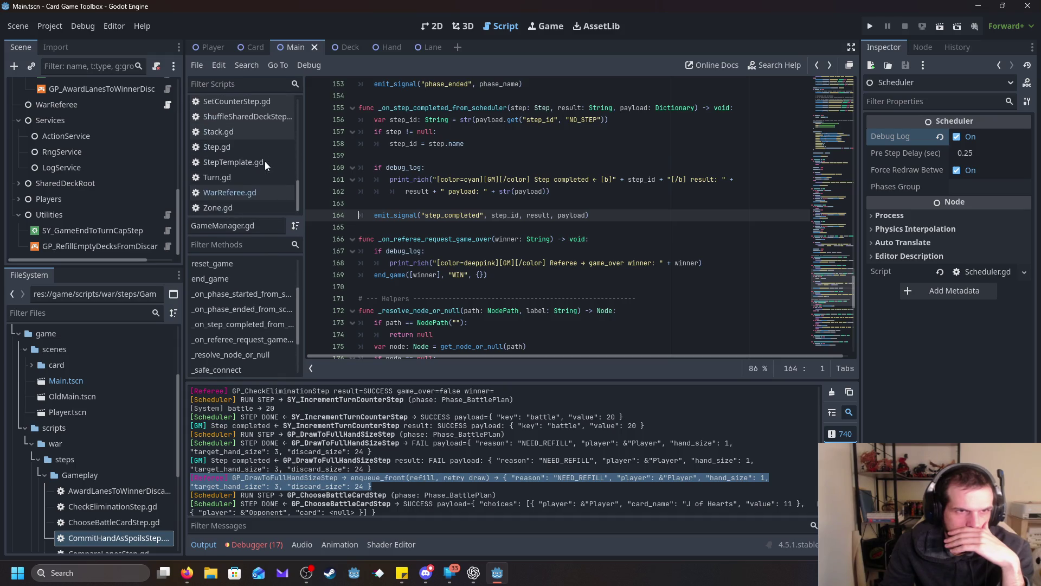
pyautogui.click(265, 195)
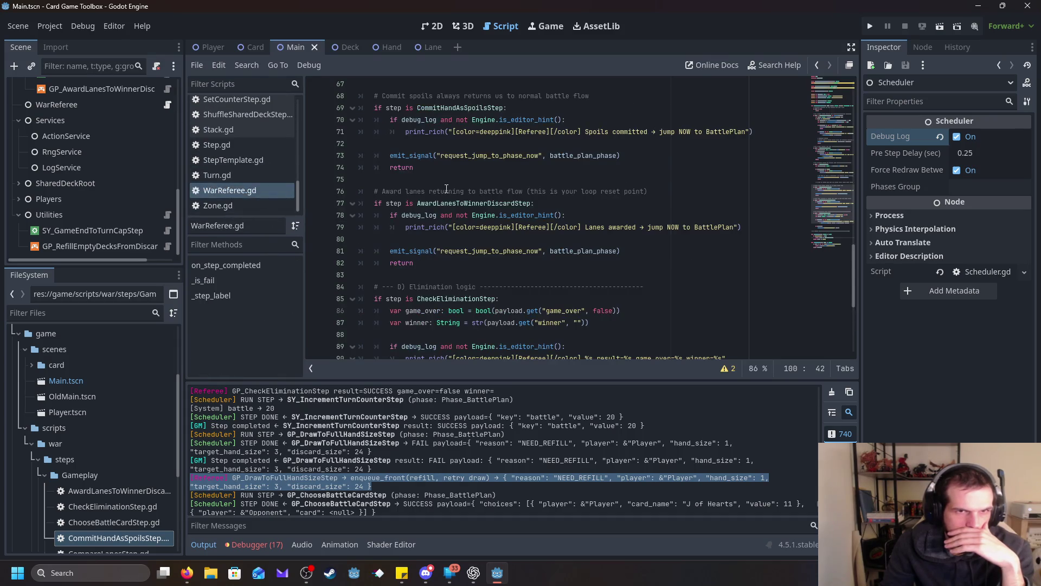
# Step: Select WarReferee's line-7 request_enqueue_front signal declaration, then return to GameManager.gd
pyautogui.scroll(20, 513, 320)
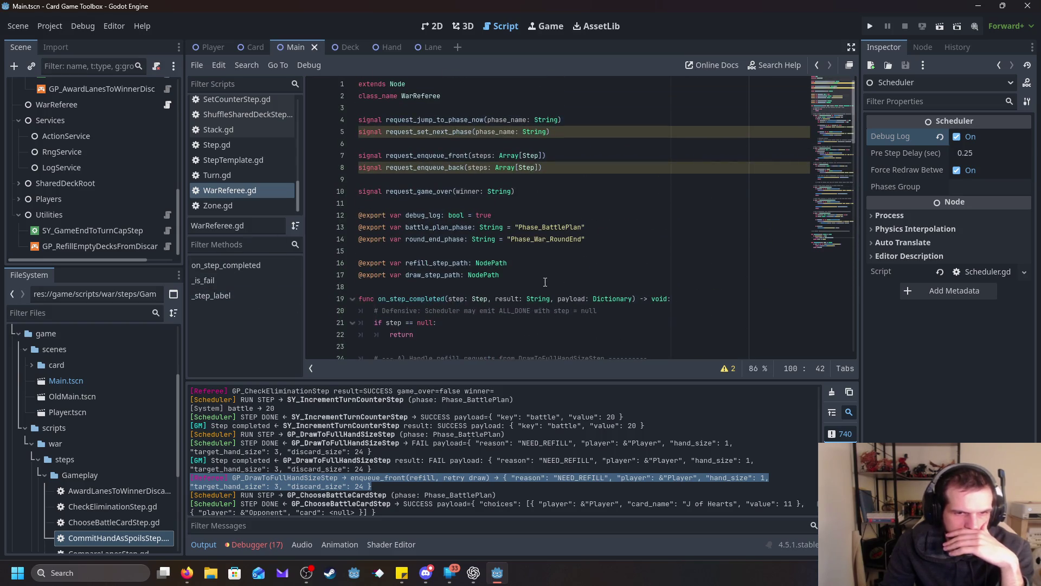
pyautogui.click(499, 180)
pyautogui.click(570, 159)
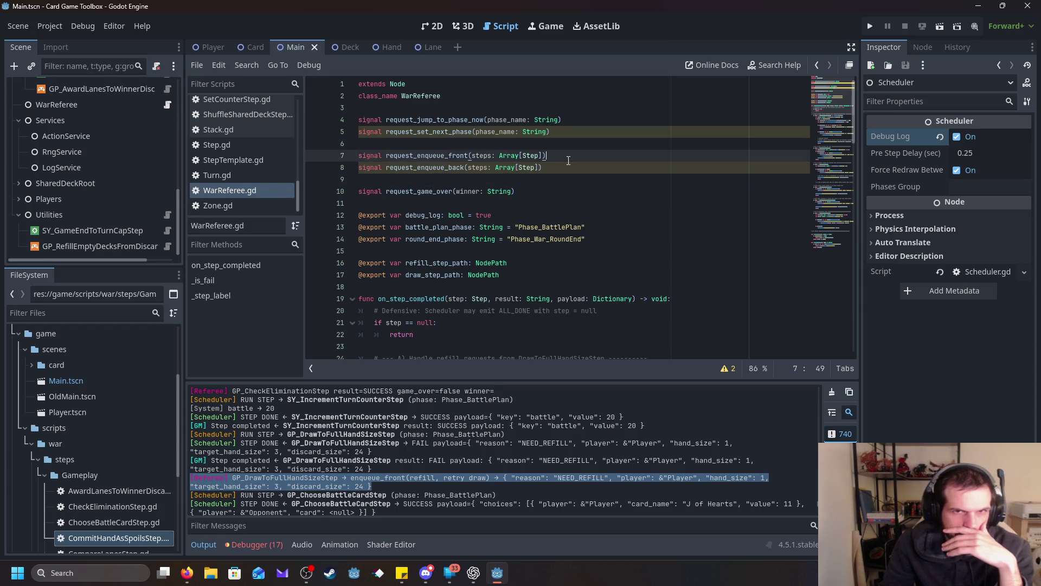
pyautogui.click(531, 157)
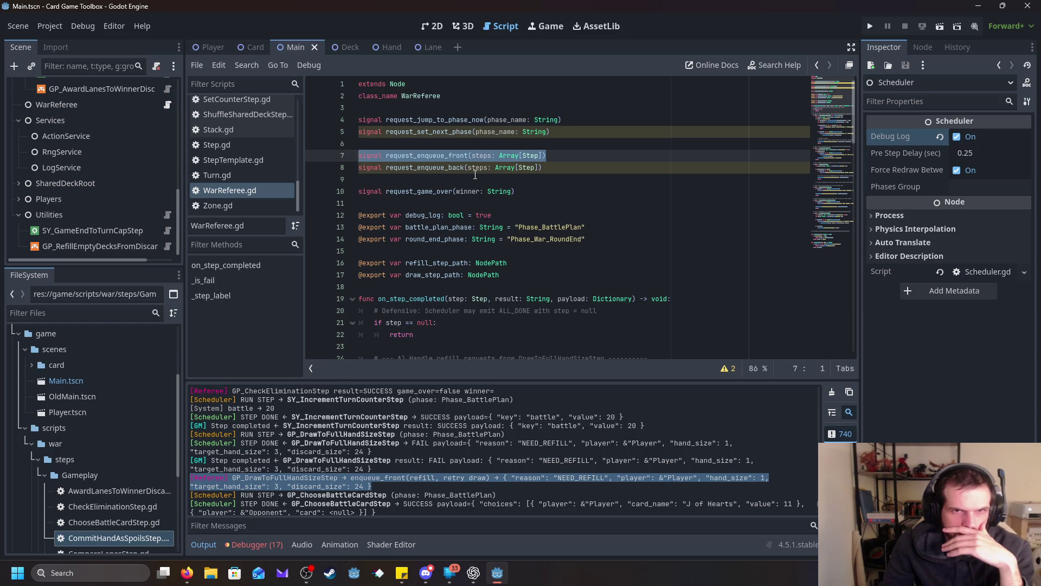
pyautogui.press('Down')
pyautogui.press('Down')
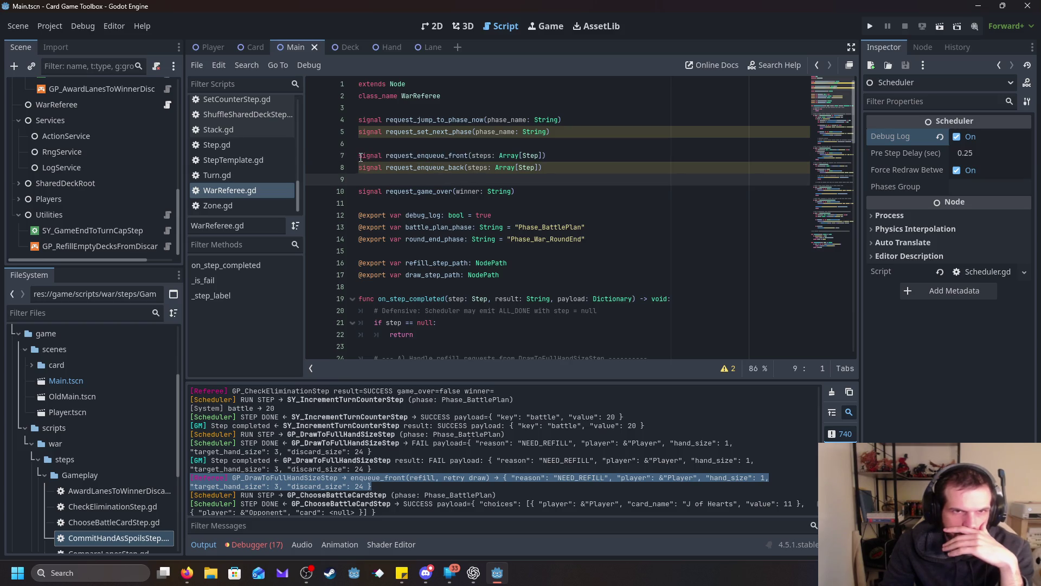
pyautogui.moveTo(360, 157); pyautogui.dragTo(638, 153)
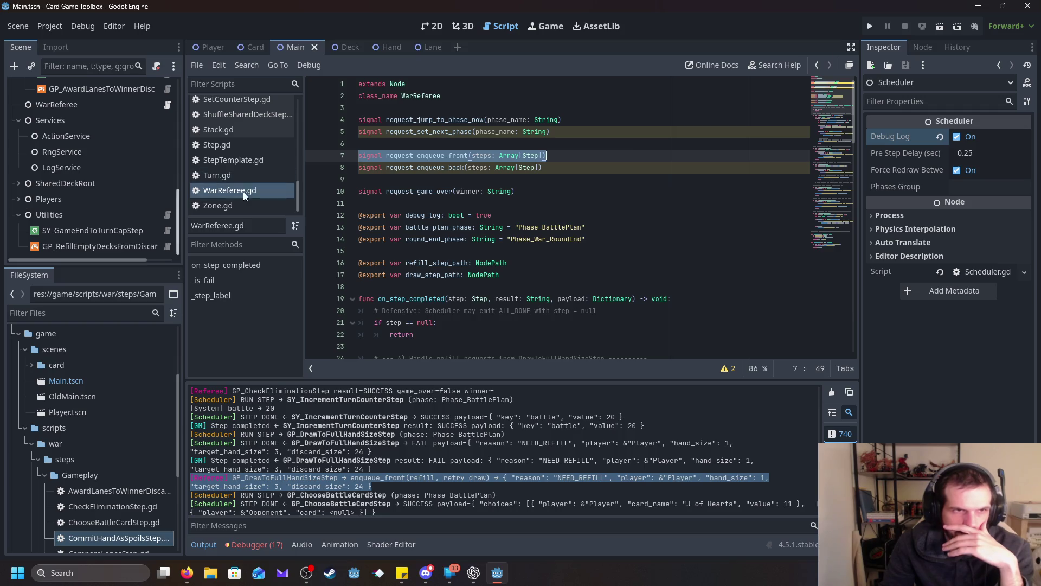
pyautogui.scroll(5, 266, 183)
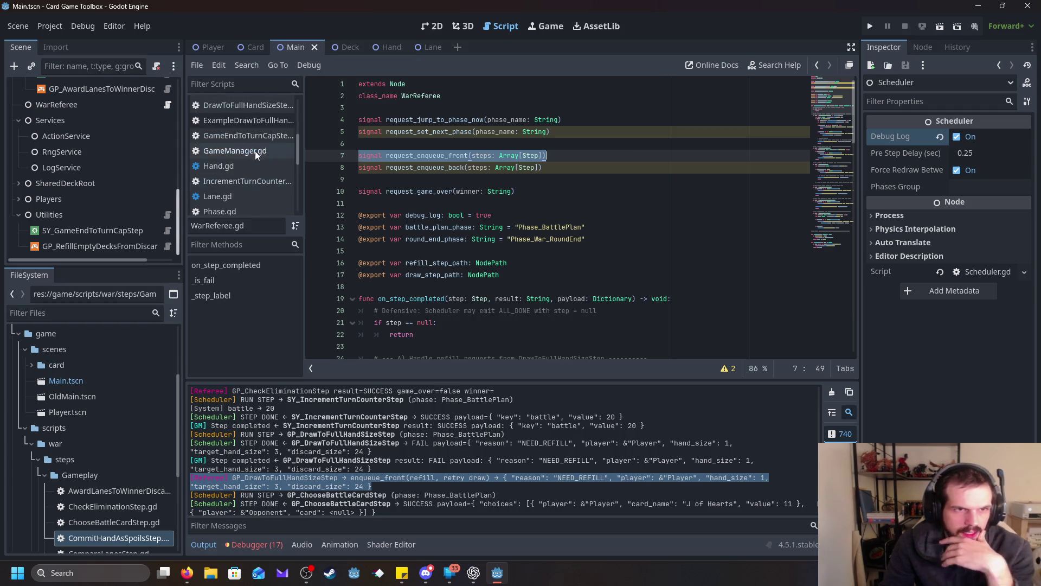
pyautogui.click(256, 149)
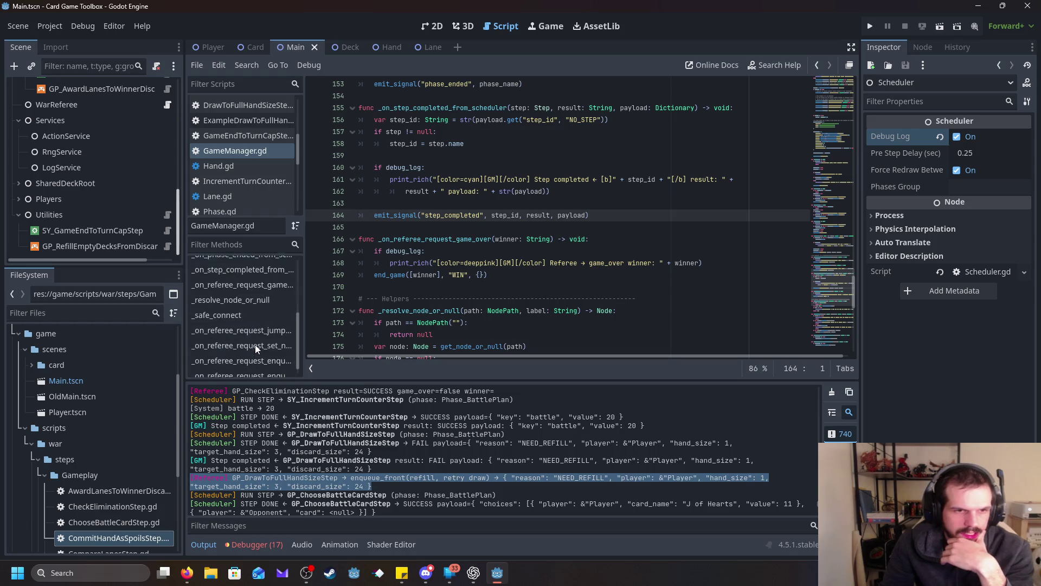
# Step: Jump to GameManager's _on_referee_request_enqueue_front handler and copy the whole function
pyautogui.scroll(-5, 255, 344)
pyautogui.scroll(15, 500, 291)
pyautogui.scroll(15, 500, 291)
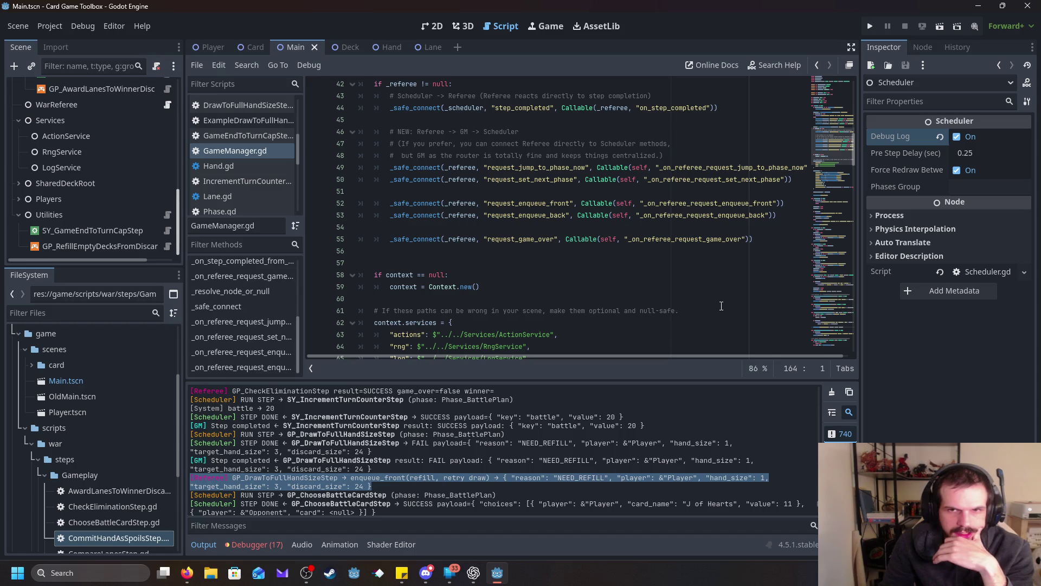
pyautogui.click(256, 357)
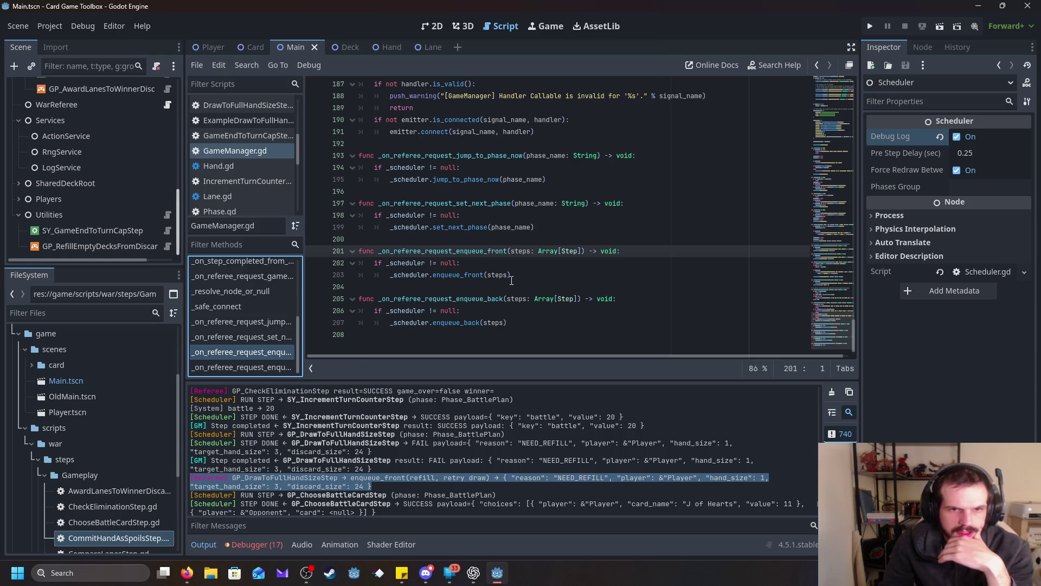
pyautogui.moveTo(511, 275); pyautogui.dragTo(389, 275)
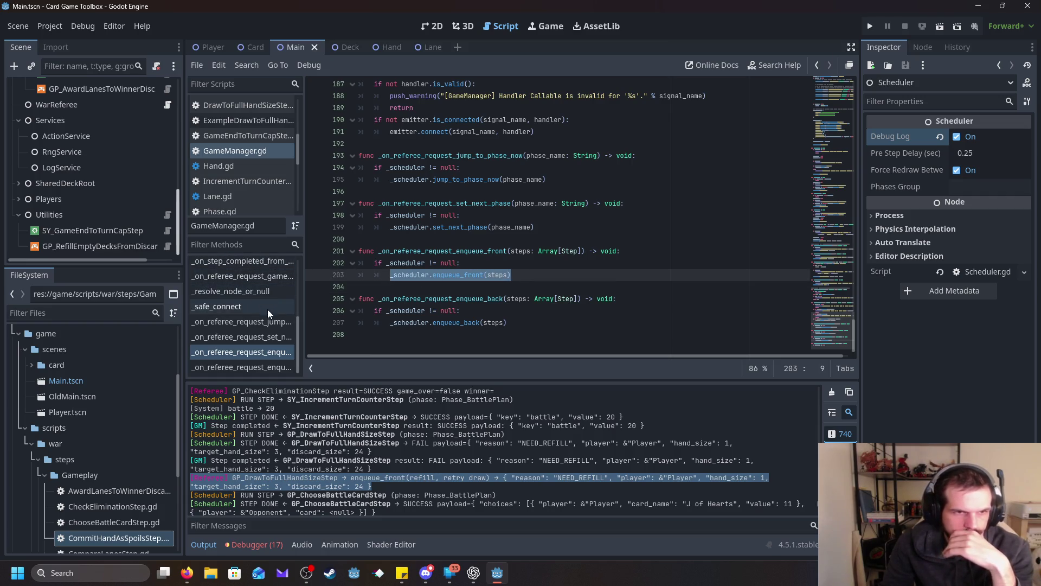
pyautogui.scroll(10, 266, 310)
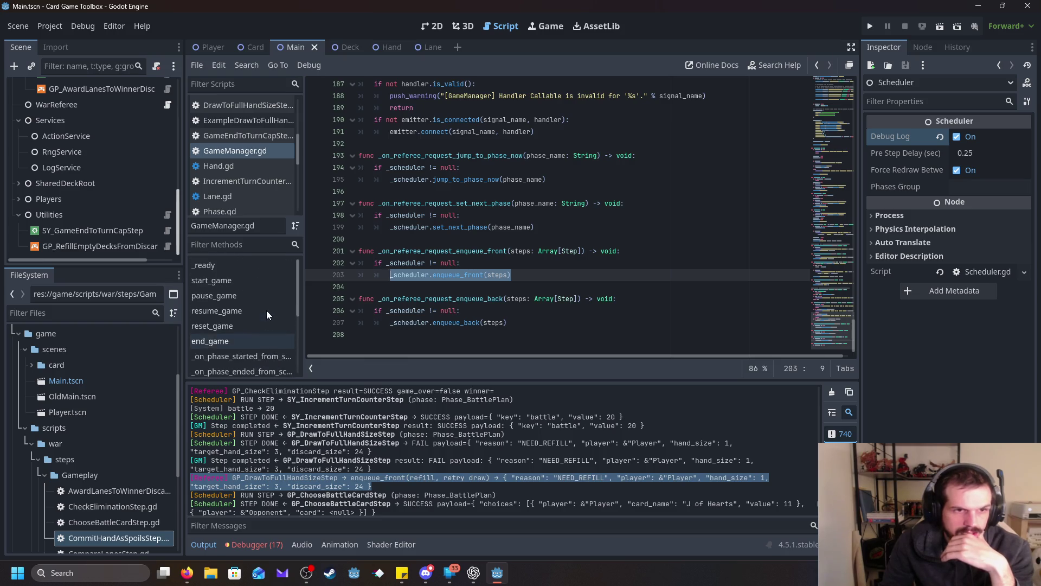
pyautogui.scroll(-10, 266, 311)
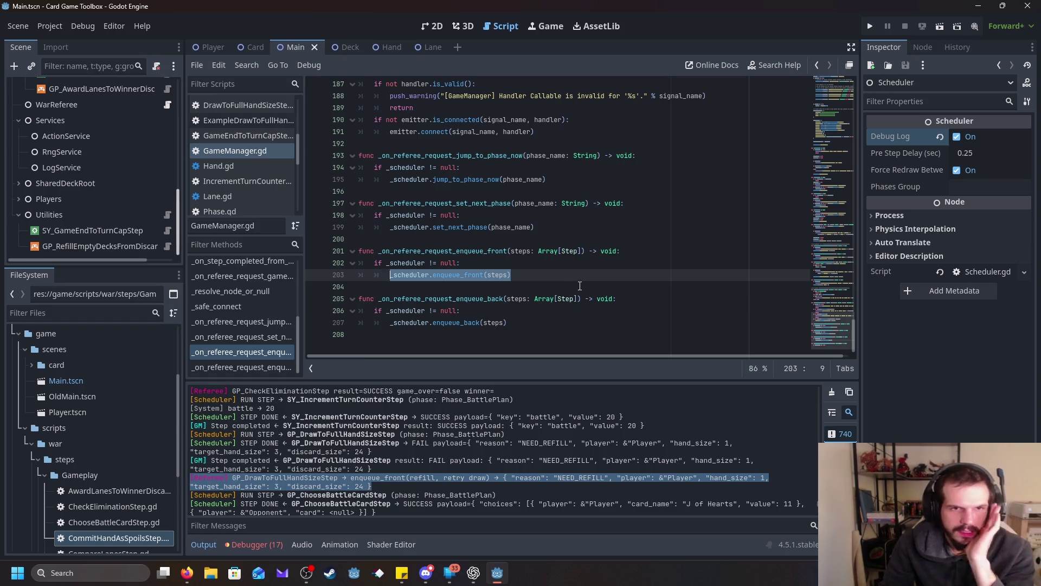
pyautogui.scroll(20, 580, 286)
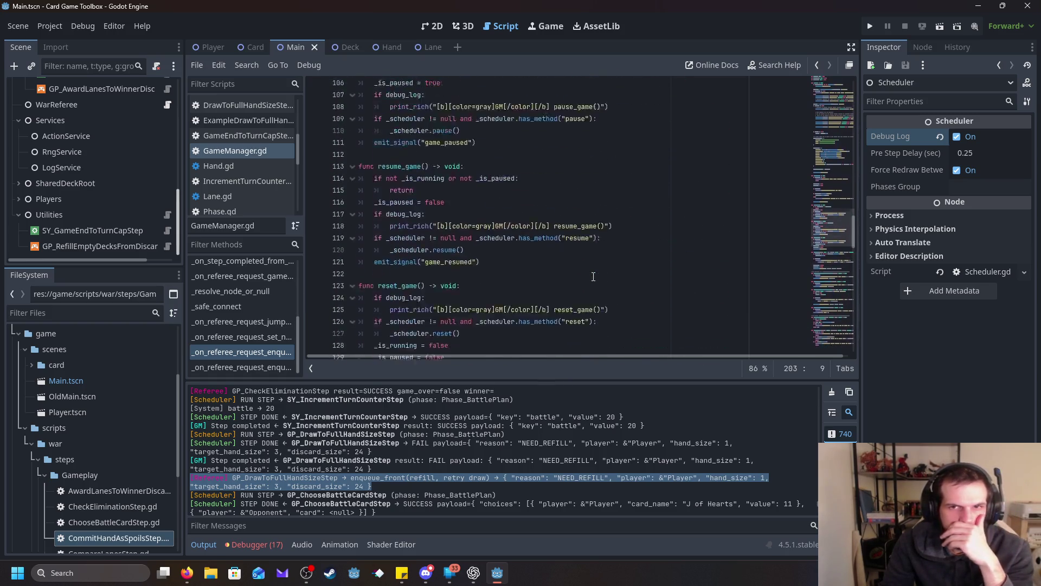
pyautogui.scroll(20, 593, 276)
pyautogui.scroll(-13, 590, 278)
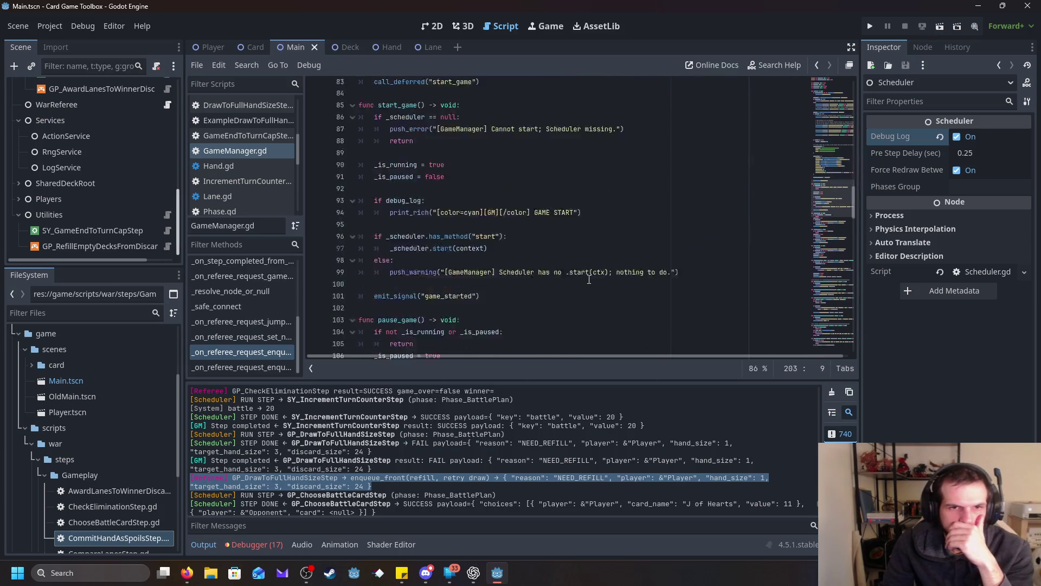
pyautogui.scroll(-20, 589, 279)
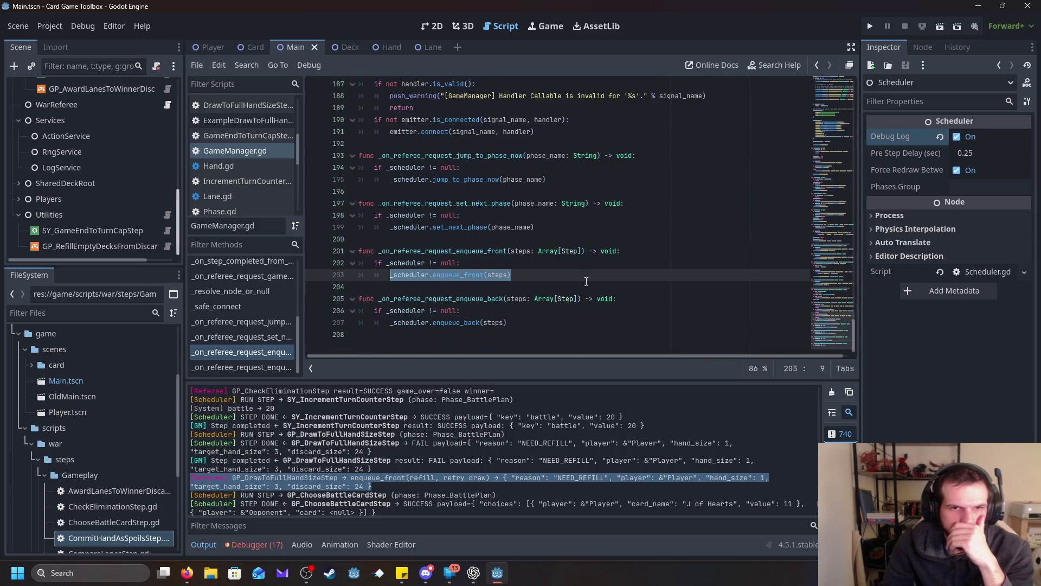
pyautogui.moveTo(544, 282); pyautogui.dragTo(359, 250)
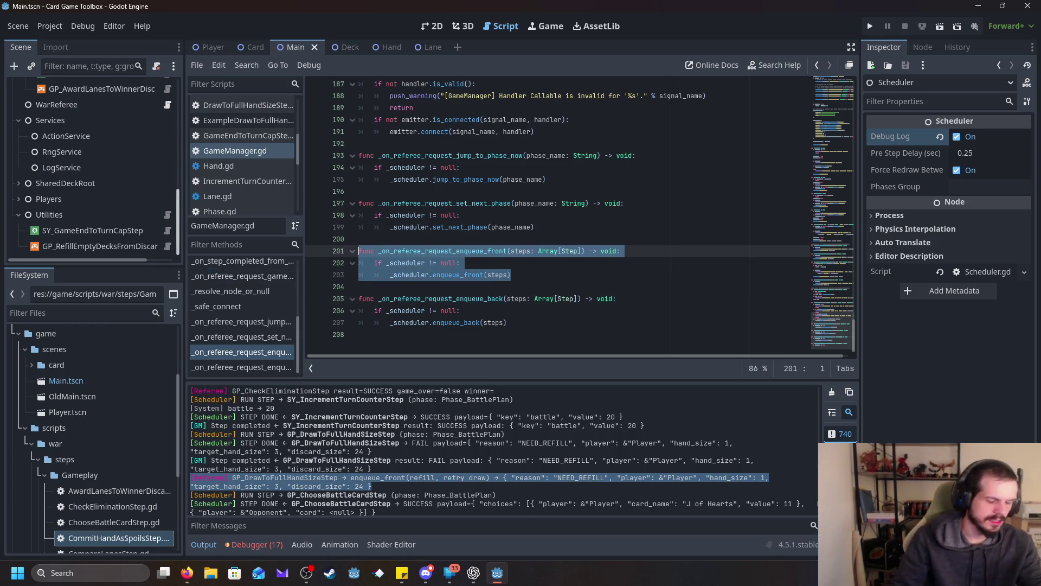
pyautogui.hotkey('alt', 'Tab')
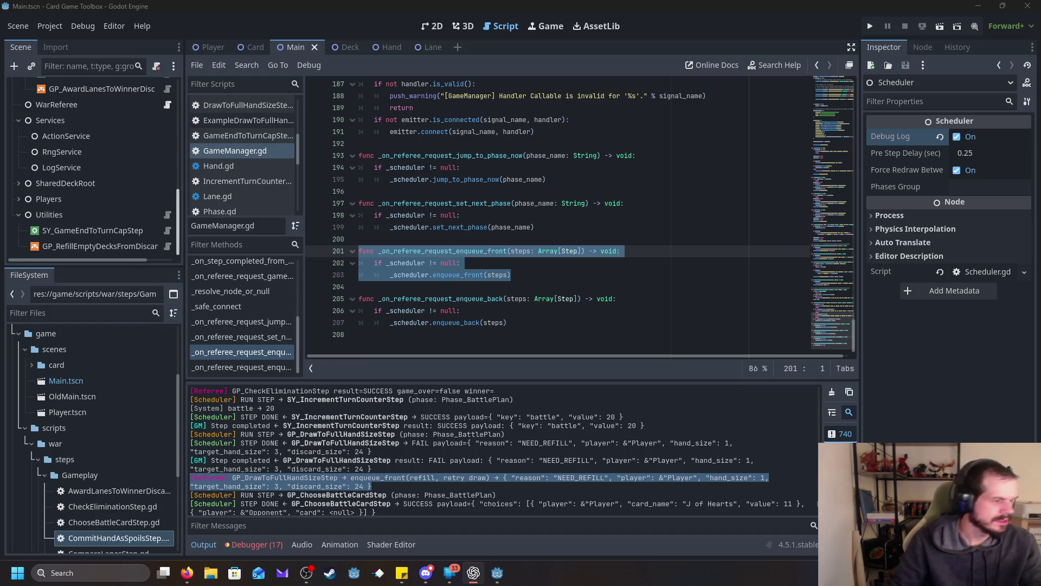
pyautogui.moveTo(511, 274); pyautogui.dragTo(359, 250)
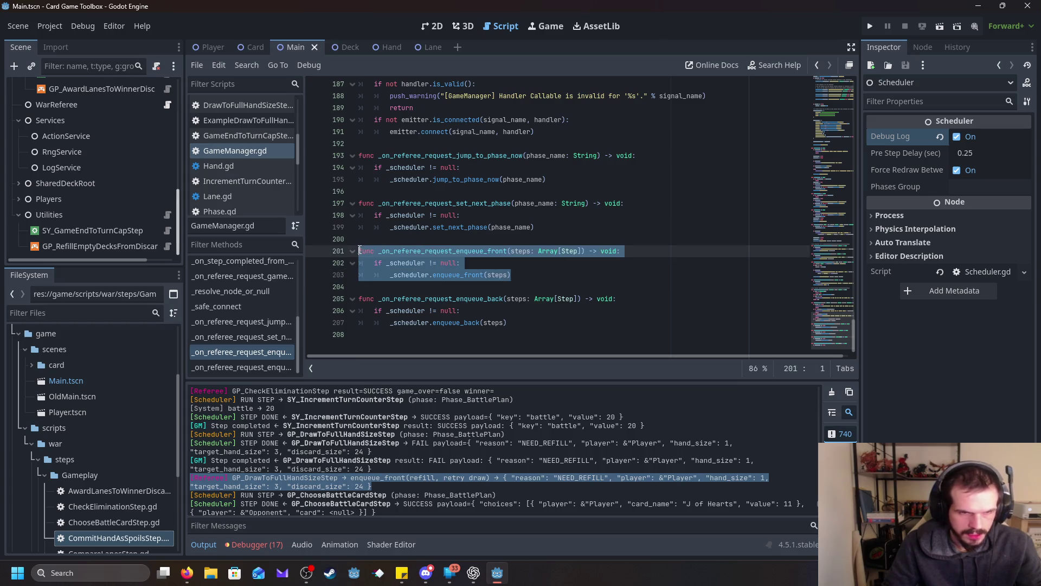
pyautogui.hotkey('alt', 'Tab')
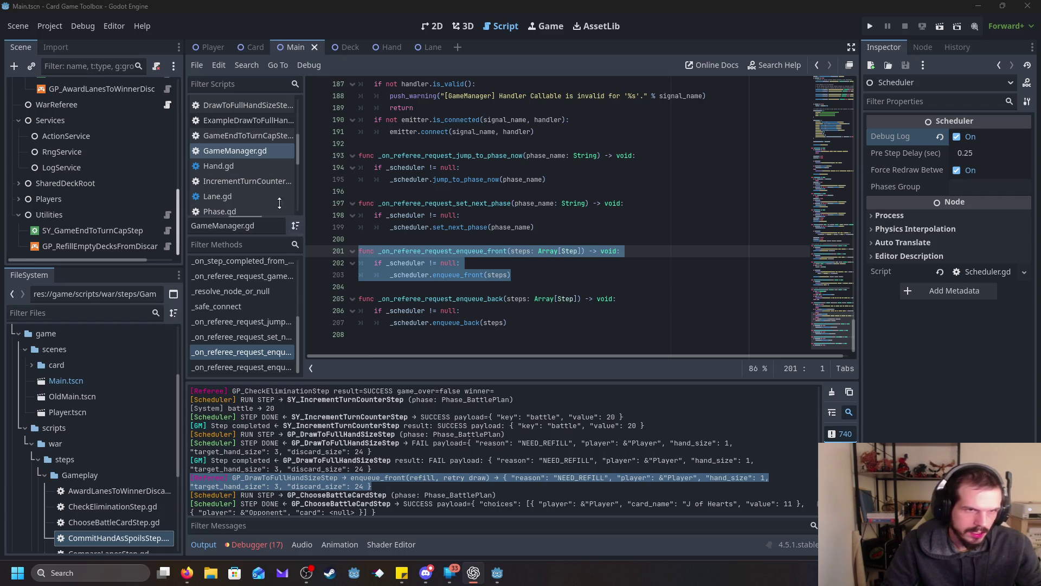
# Step: Open Scheduler.gd and copy its entire enqueue_front function
pyautogui.scroll(-5, 264, 190)
pyautogui.click(215, 186)
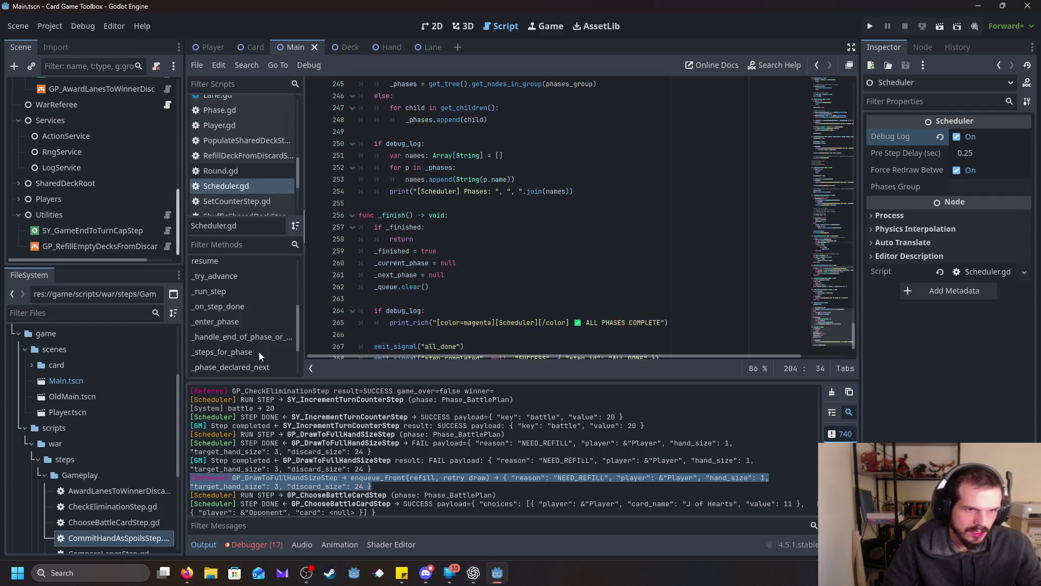
pyautogui.scroll(2, 245, 352)
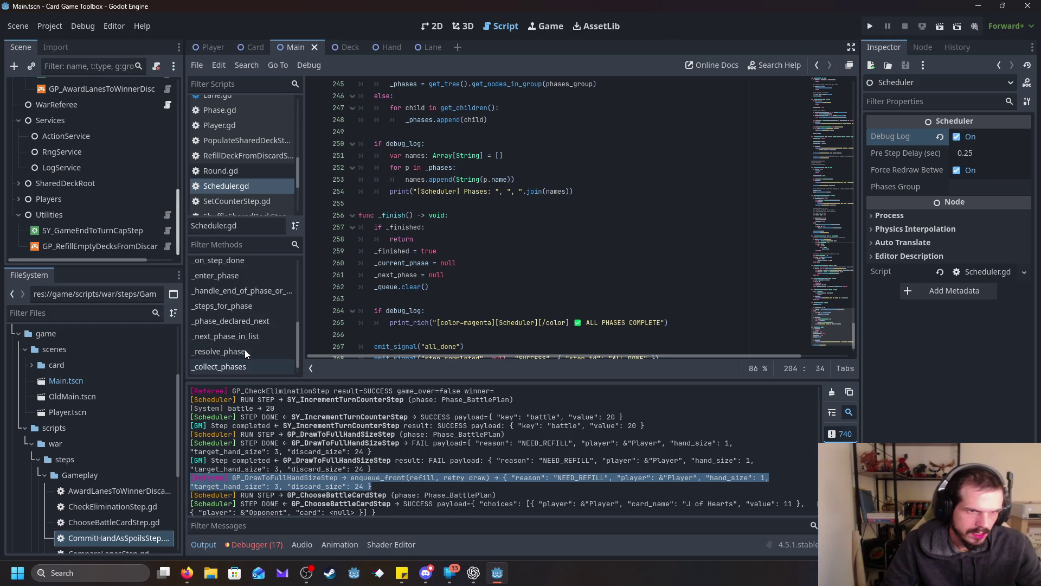
pyautogui.scroll(-2, 245, 350)
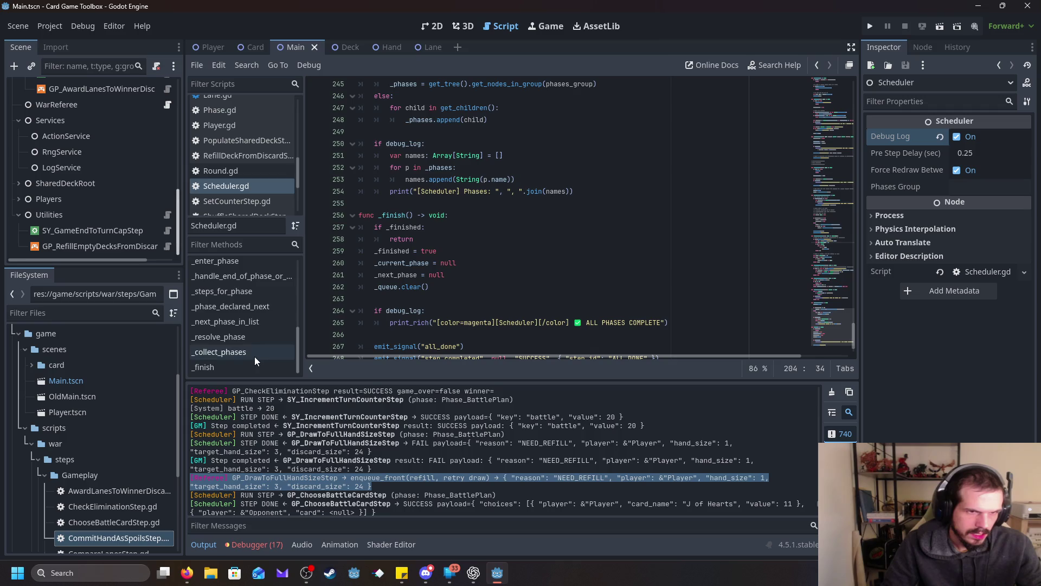
pyautogui.scroll(1, 256, 343)
pyautogui.scroll(3, 256, 342)
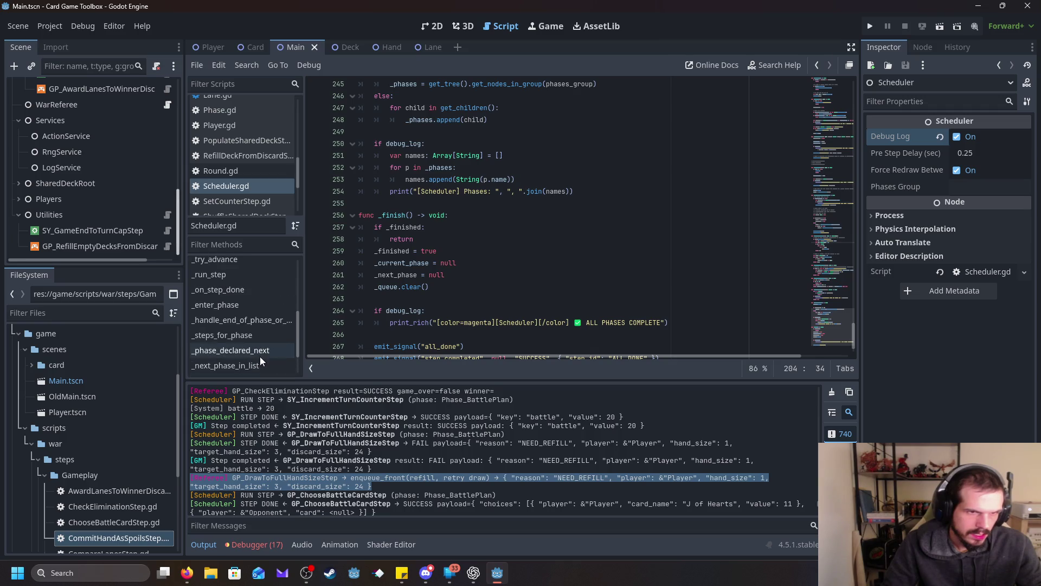
pyautogui.scroll(3, 256, 351)
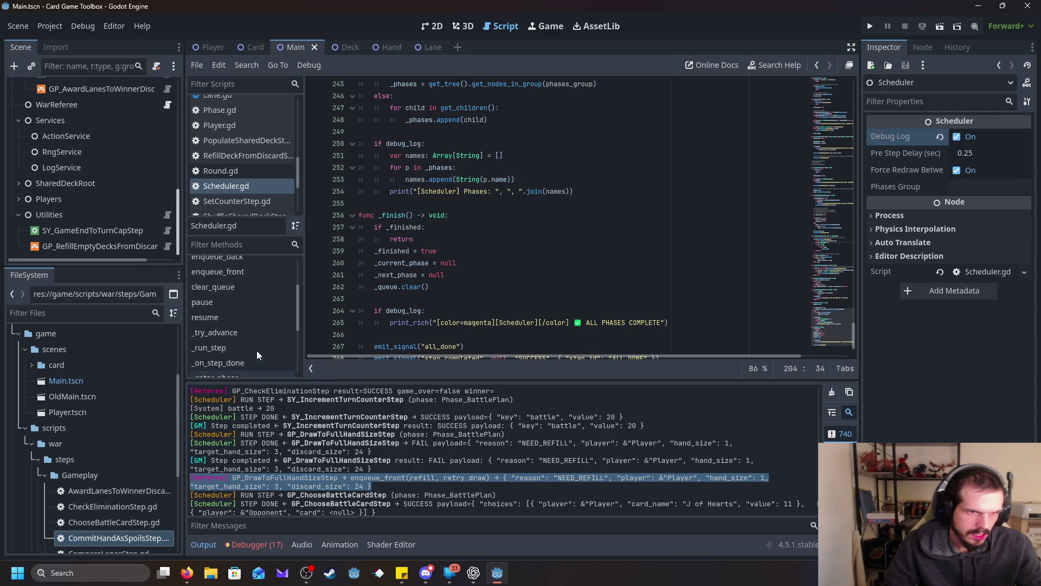
pyautogui.click(245, 316)
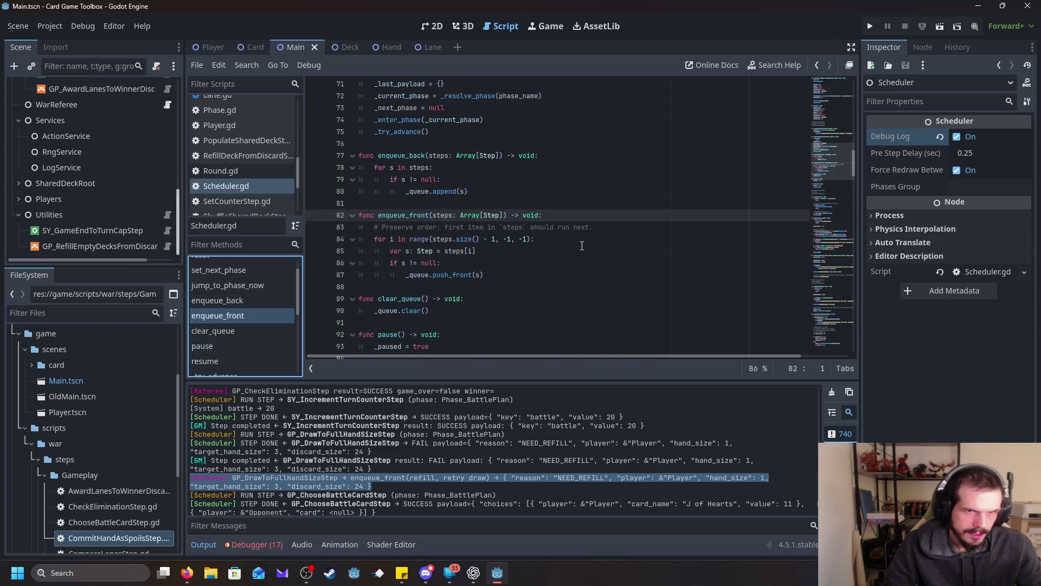
pyautogui.click(486, 264)
pyautogui.moveTo(488, 274)
pyautogui.mouseDown()
pyautogui.moveTo(412, 265)
pyautogui.moveTo(326, 217)
pyautogui.mouseUp()
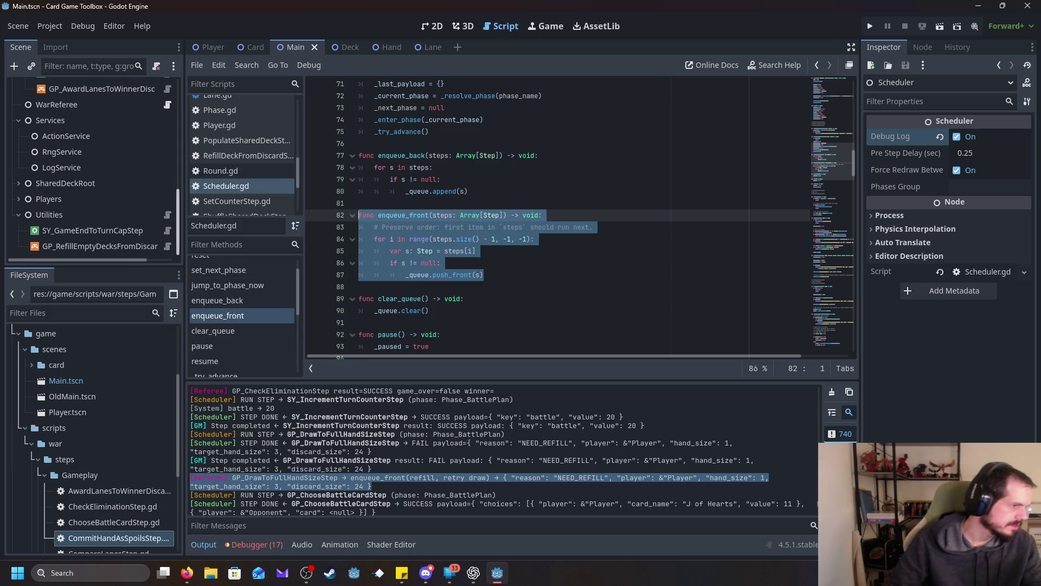
pyautogui.hotkey('alt', 'Tab')
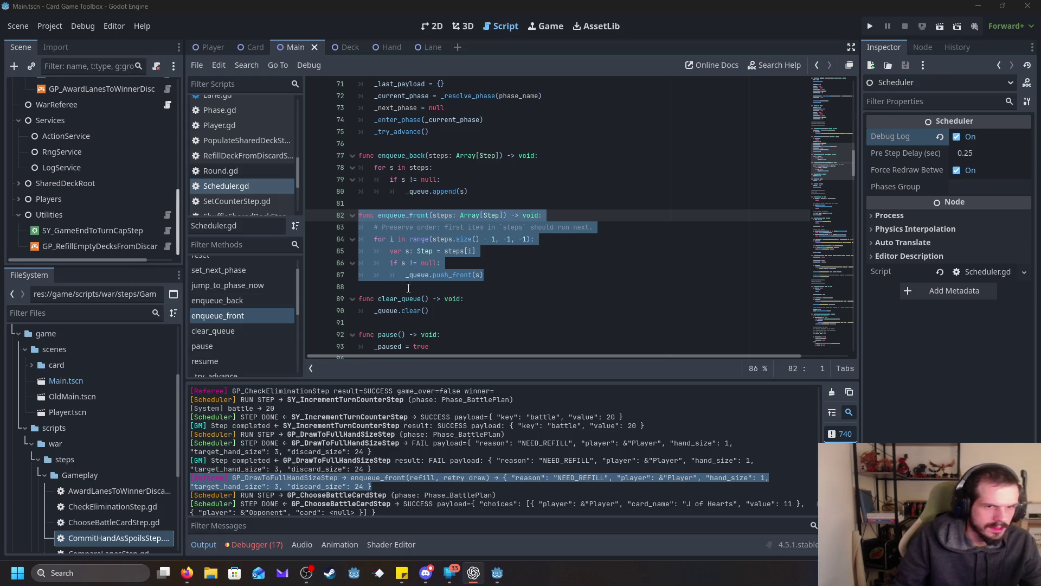
# Step: Return to GameManager.gd from the scripts list
pyautogui.scroll(-2, 247, 211)
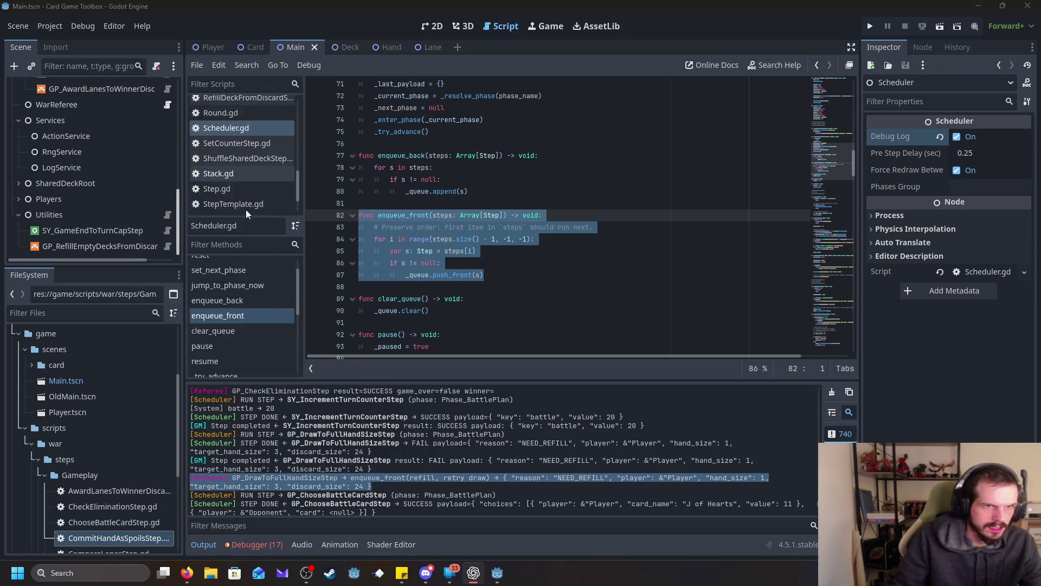
pyautogui.scroll(-2, 246, 209)
pyautogui.scroll(3, 260, 187)
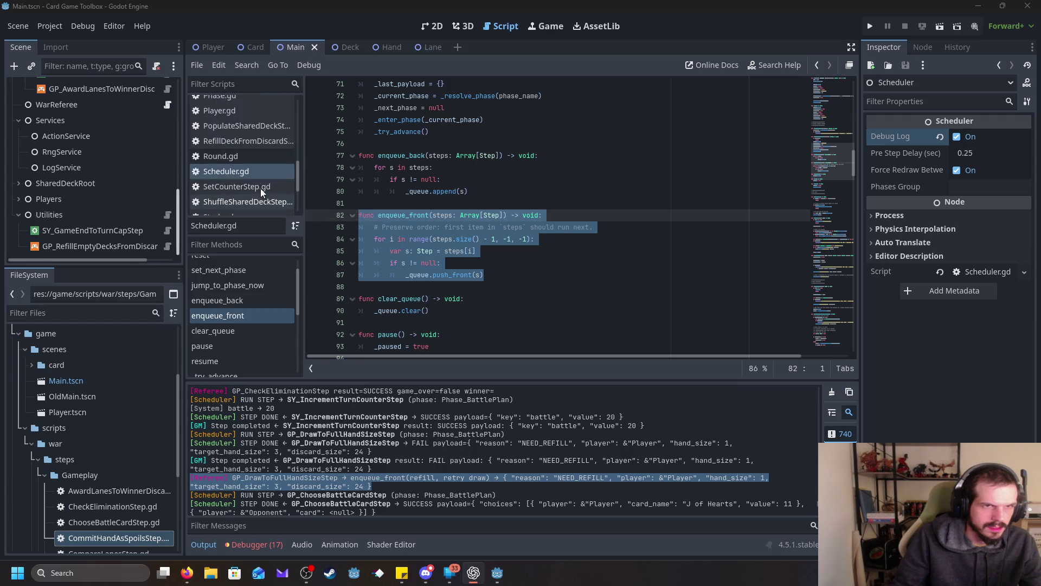
pyautogui.scroll(4, 260, 188)
pyautogui.click(235, 165)
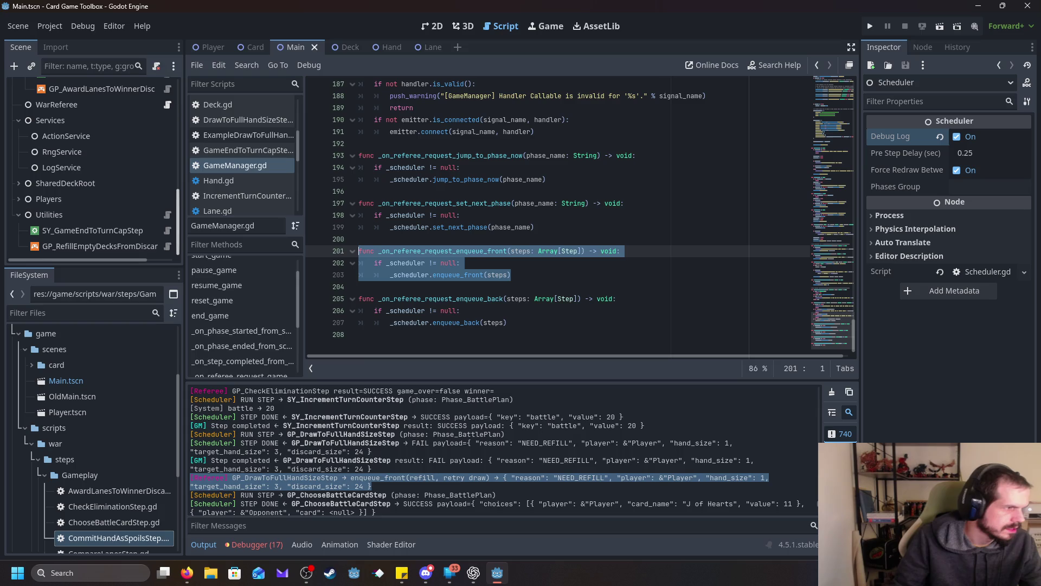
# Step: Replace GameManager's enqueue_front handler with the pasted debug-logging version
pyautogui.click(472, 573)
pyautogui.moveTo(543, 271)
pyautogui.mouseDown()
pyautogui.moveTo(515, 282)
pyautogui.moveTo(379, 252)
pyautogui.moveTo(298, 253)
pyautogui.mouseUp()
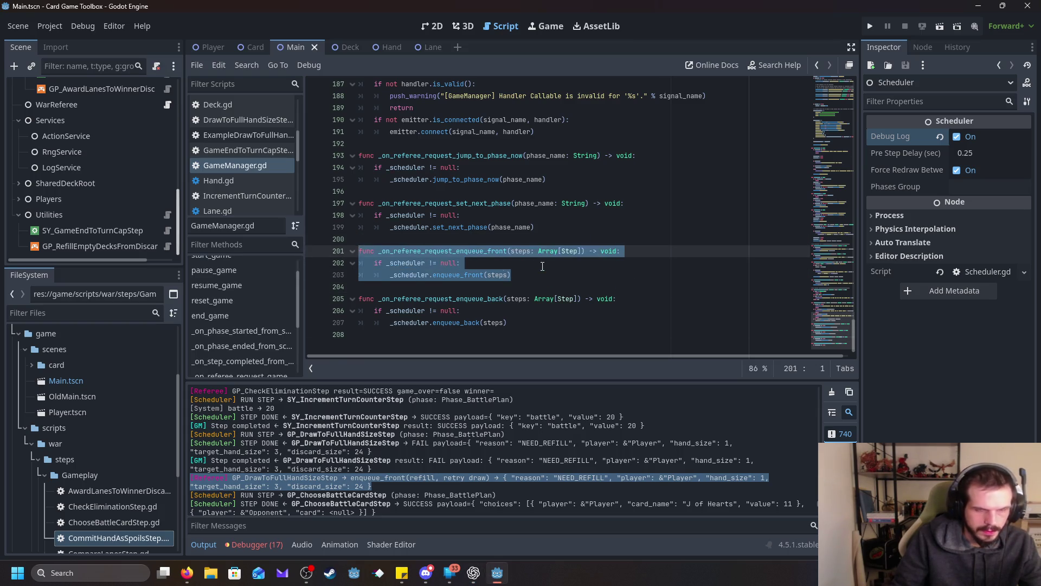
pyautogui.write('func _on_referee_request_enqueue_front(steps: Array[Step]) -> void: \tif debug_log: \t\tvar names: Array[String] = [] \t\tfor s in steps: \t\t\tnames.append(s.name if s != null else "<null>")  \t\tprint_rich( \t\t\t"[color=deeppink][GM][/color] Referee → enqueue_front → " + \t\t\t"[" + ", ".join(names) + "]" \t\t)  \tif _scheduler != null: \t\t_scheduler.enqueue_front(steps)')
pyautogui.scroll(-2, 523, 264)
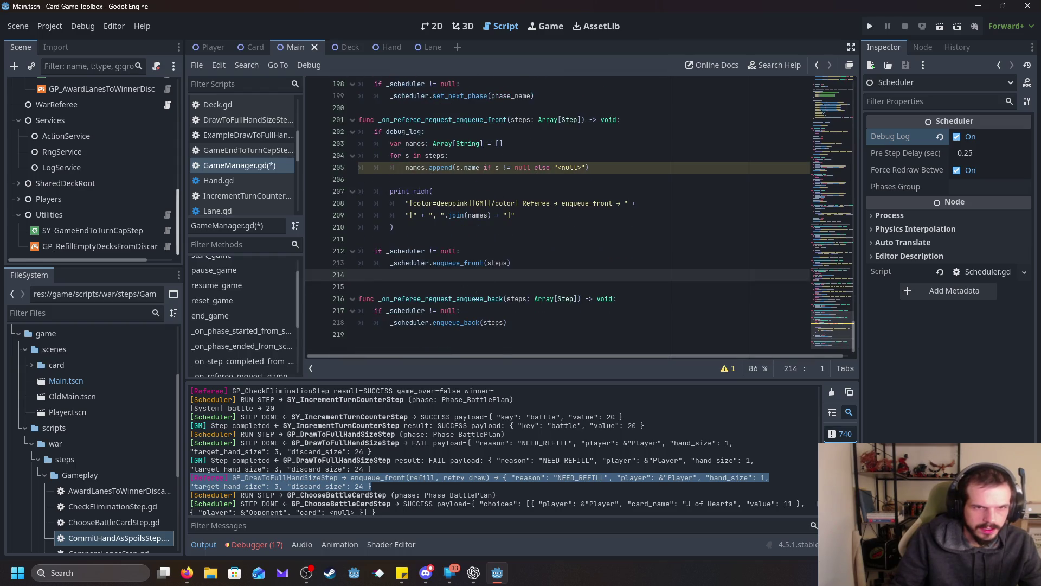
pyautogui.press('BackSpace')
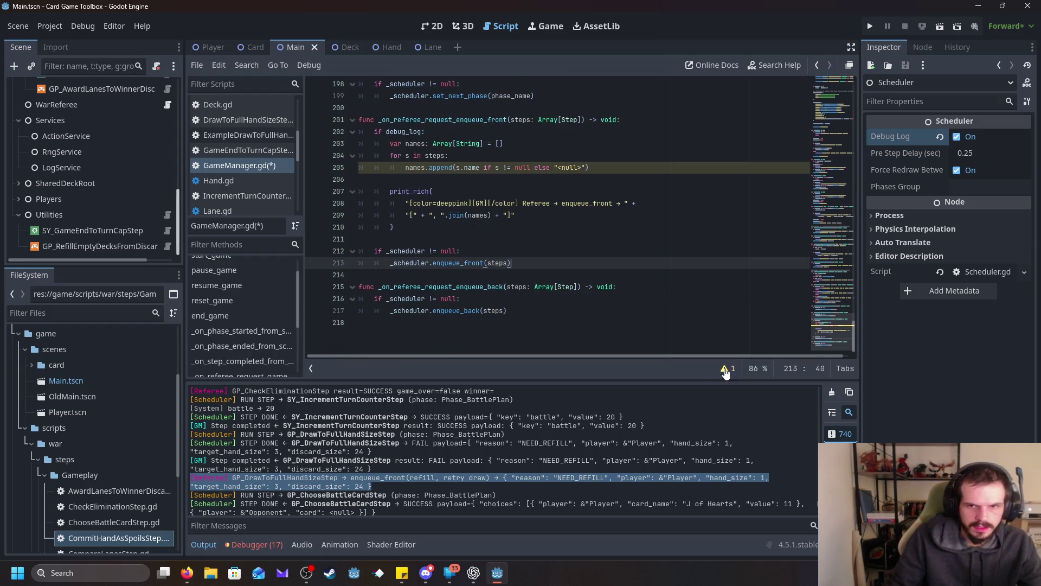
# Step: Read the incompatible-ternary warning on line 205, then open Scheduler.gd
pyautogui.click(727, 368)
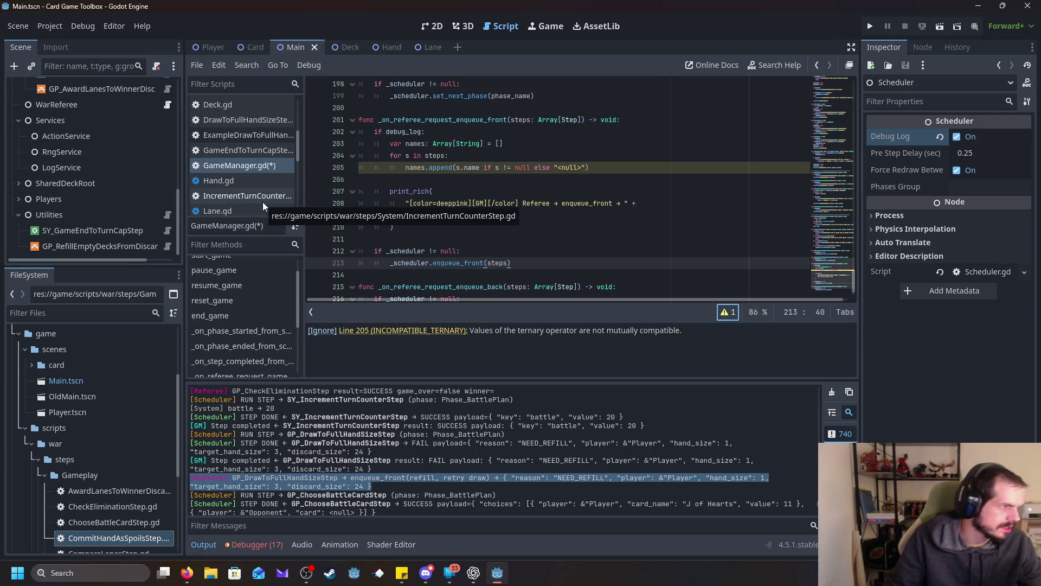
pyautogui.scroll(-4, 263, 202)
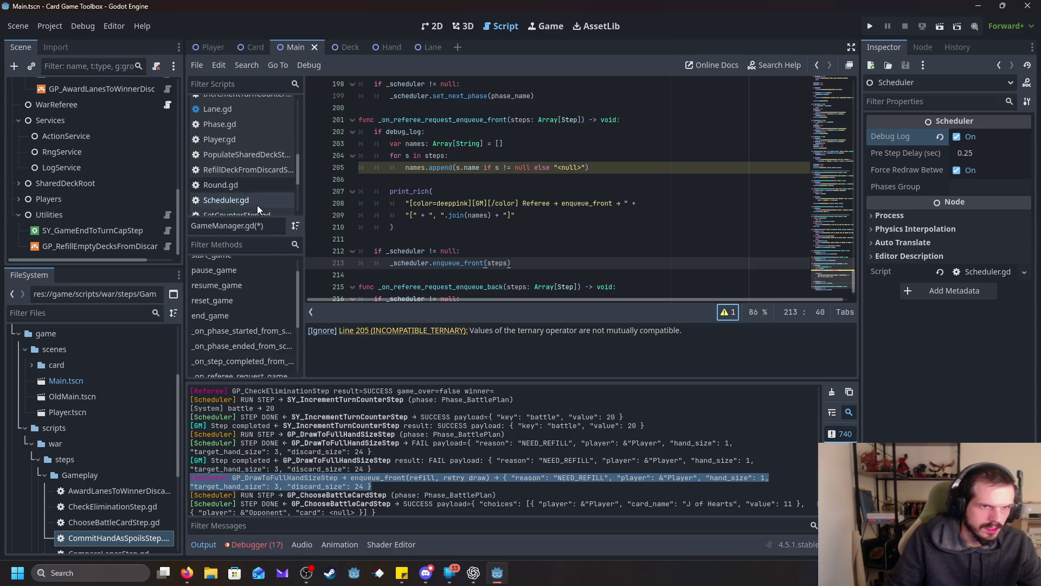
pyautogui.click(257, 205)
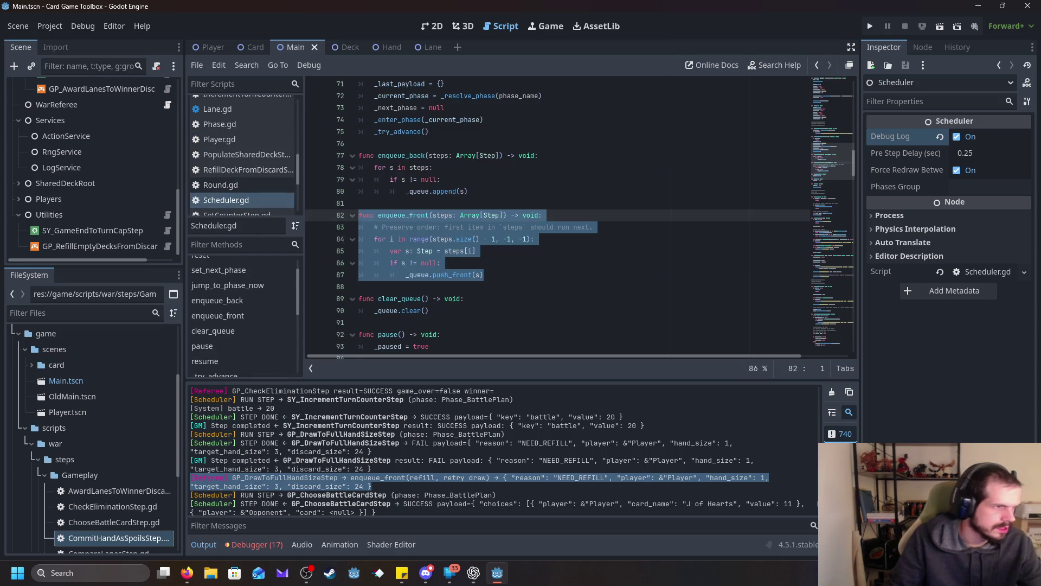
# Step: Replace Scheduler's enqueue_front with the version that print_rich-logs ENQUEUE FRONT step names
pyautogui.hotkey('alt', 'Tab')
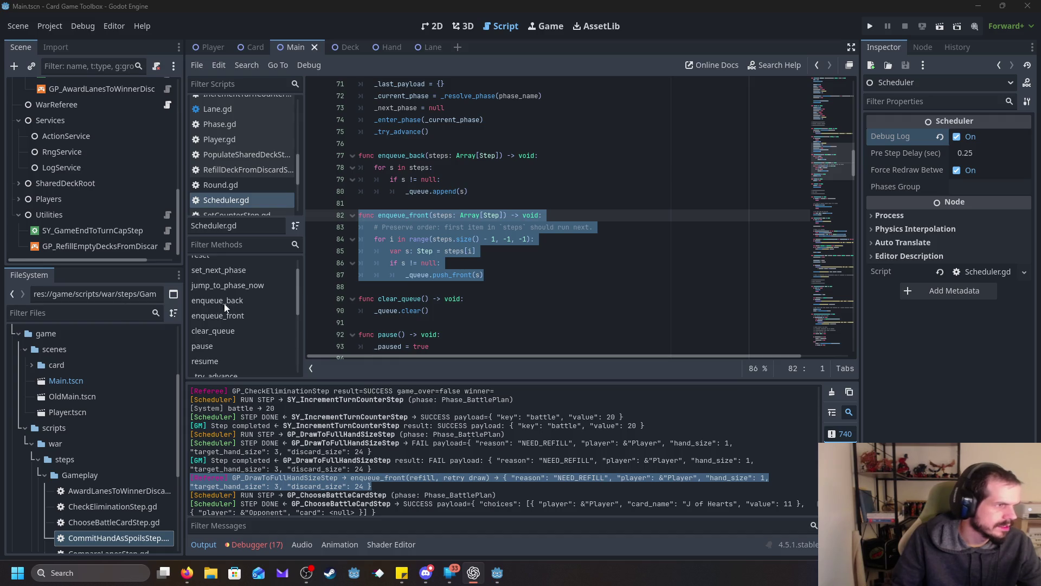
pyautogui.hotkey('alt', 'Tab')
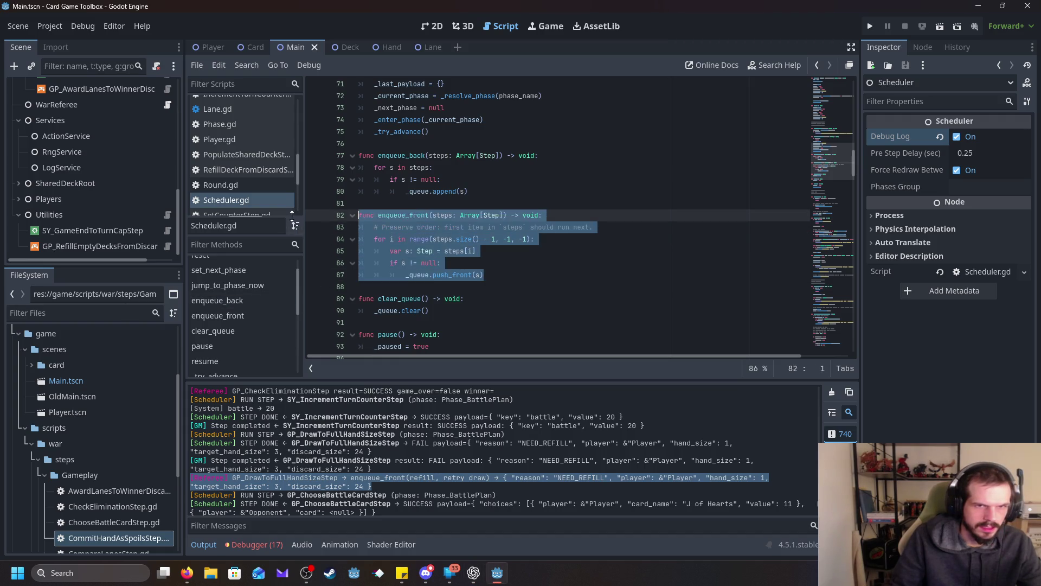
pyautogui.write('func enqueue_front(steps: Array[Step]) -> void: \tif debug_log: \t\tvar names: Array[String] = [] \t\tfor s in steps: \t\t\tnames.append(s.name if s != null else "<null>")  \t\tprint_rich( \t\t\t"[color=orange][Scheduler][/color] ENQUEUE FRONT ← " + \t\t\t"[" + ", ".join(names) + "]" \t\t)  \t# Preserve order: first item in `steps` should run next. \tfor i in range(steps.size() - 1, -1, -1): \t\tvar s: Step = steps[i] \t\tif s != null: \t\t\t_queue.push_front(s)')
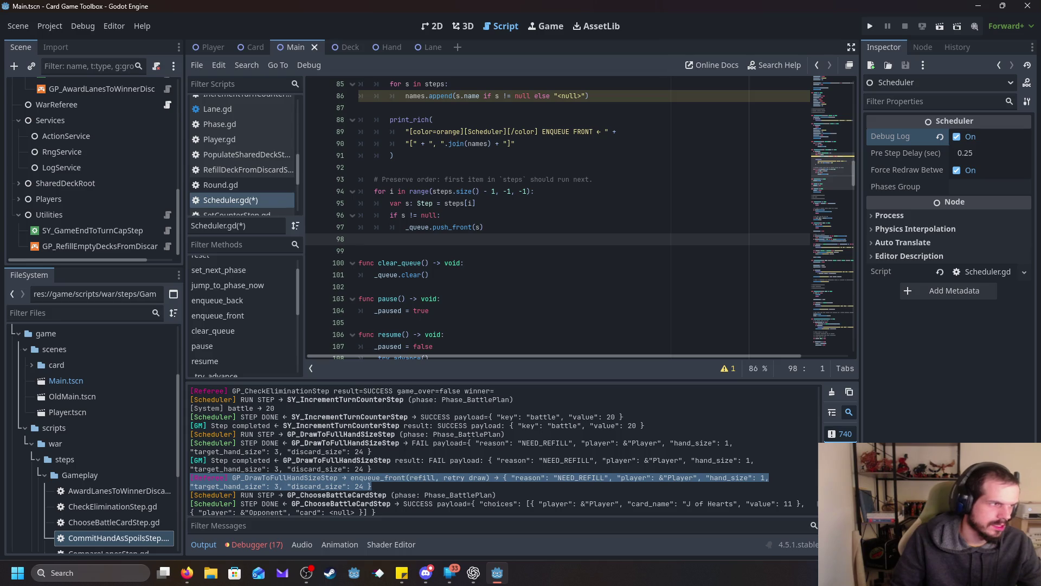
pyautogui.scroll(3, 429, 262)
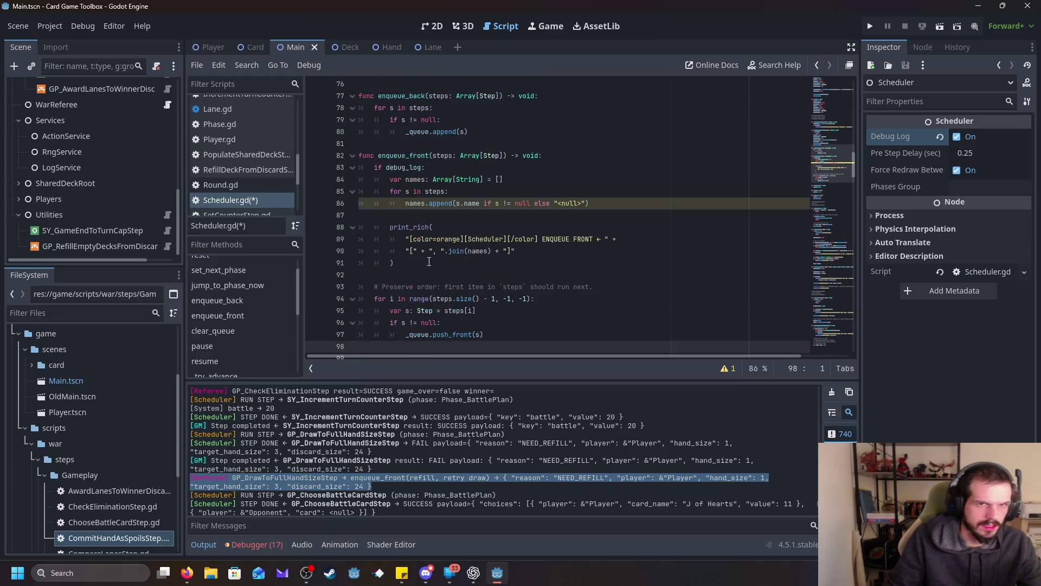
pyautogui.scroll(5, 429, 262)
pyautogui.scroll(-5, 465, 245)
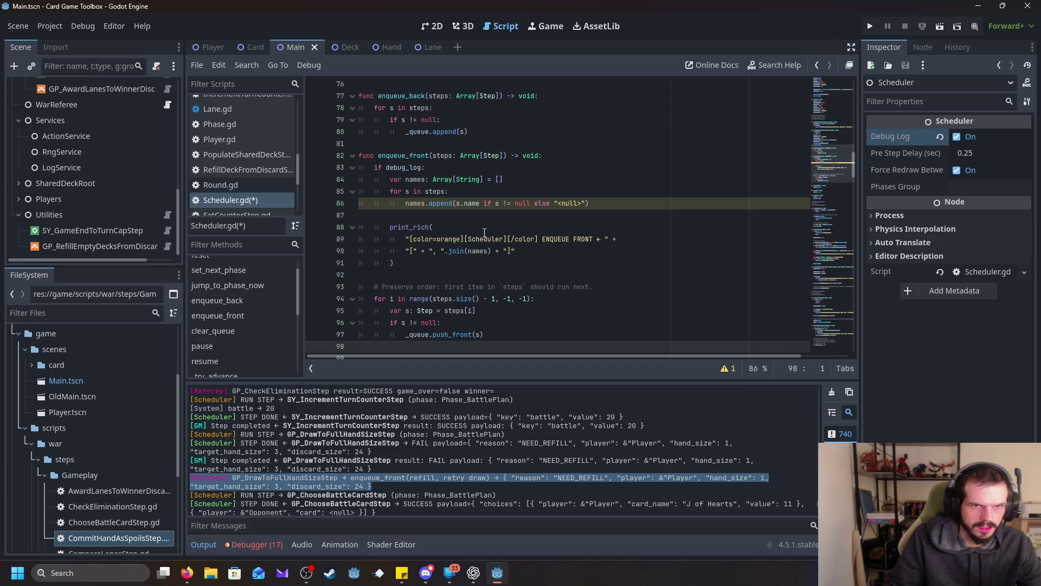
pyautogui.scroll(-1, 484, 232)
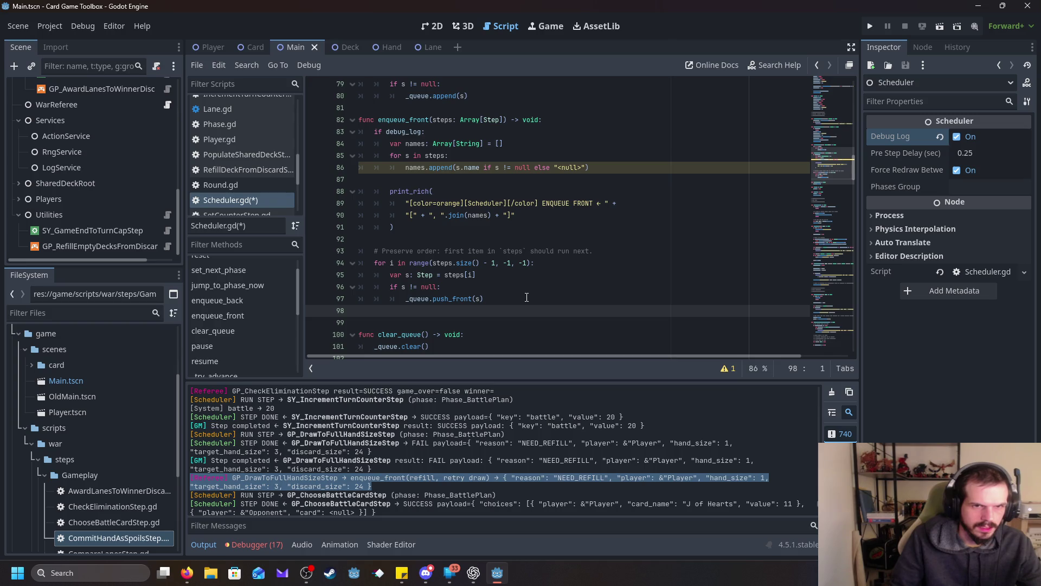
# Step: Check the new logging lines around 94-97 and run the project with F5
pyautogui.click(526, 298)
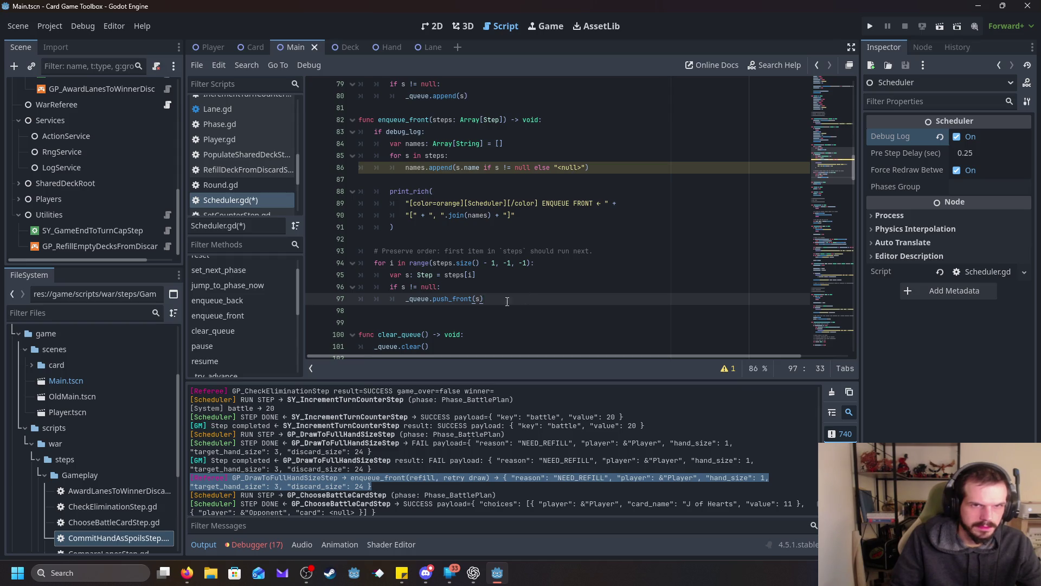
pyautogui.click(402, 239)
pyautogui.click(398, 263)
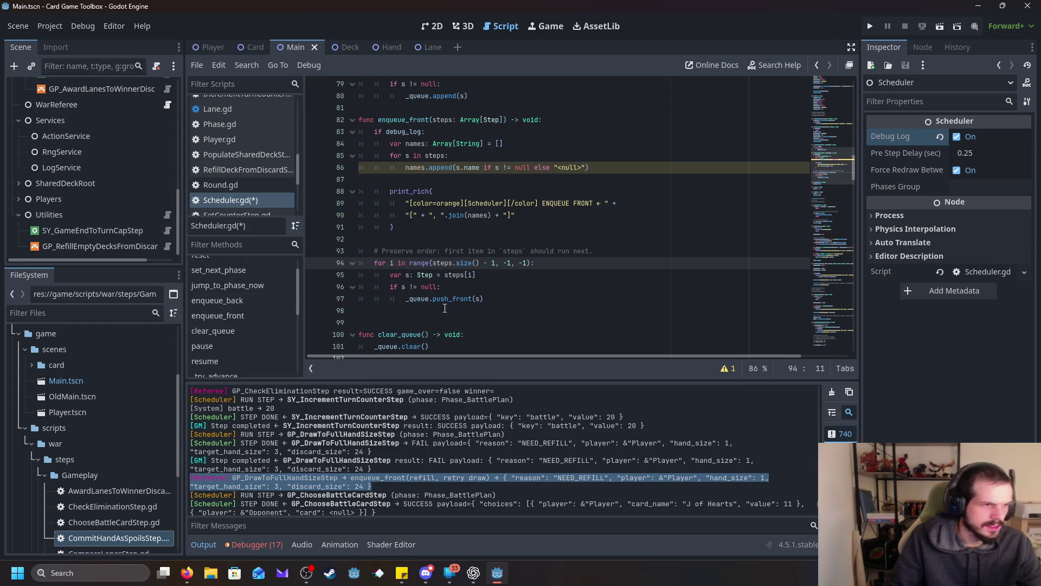
pyautogui.press('F5')
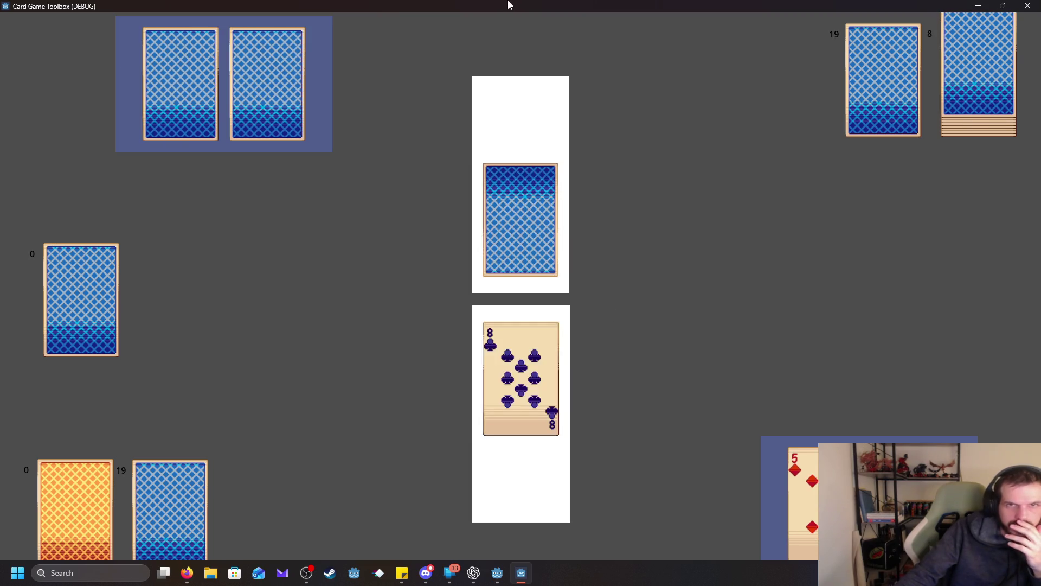
# Step: Move the War game window aside, watch several battles, then close the game
pyautogui.moveTo(508, 3)
pyautogui.mouseDown()
pyautogui.moveTo(603, 124)
pyautogui.moveTo(585, 5)
pyautogui.mouseUp()
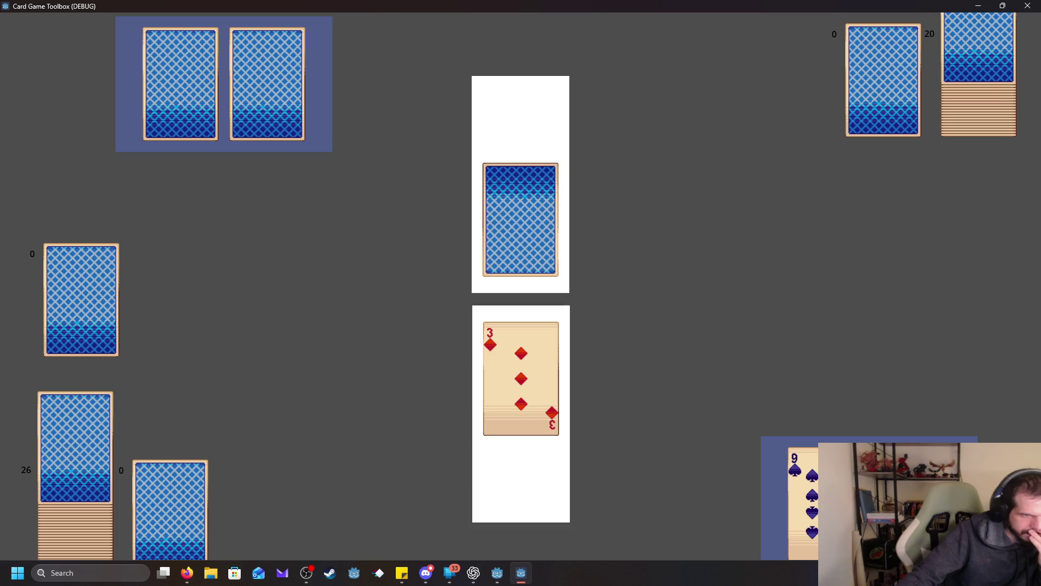
pyautogui.hotkey('alt', 'F4')
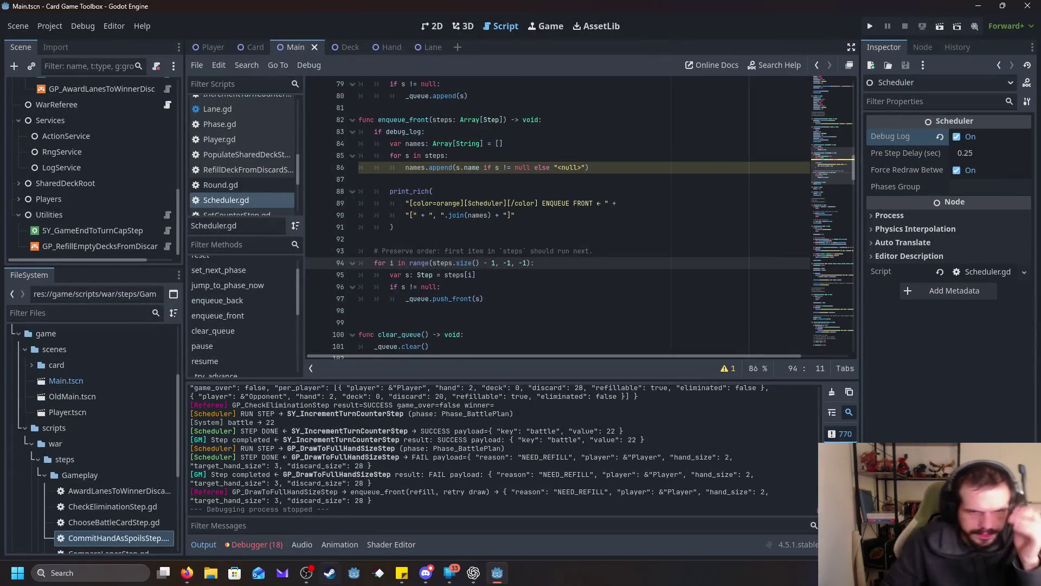
# Step: Enlarge the Output panel and read back through Scheduler and GM log entries to battle 20
pyautogui.moveTo(530, 380); pyautogui.dragTo(530, 201)
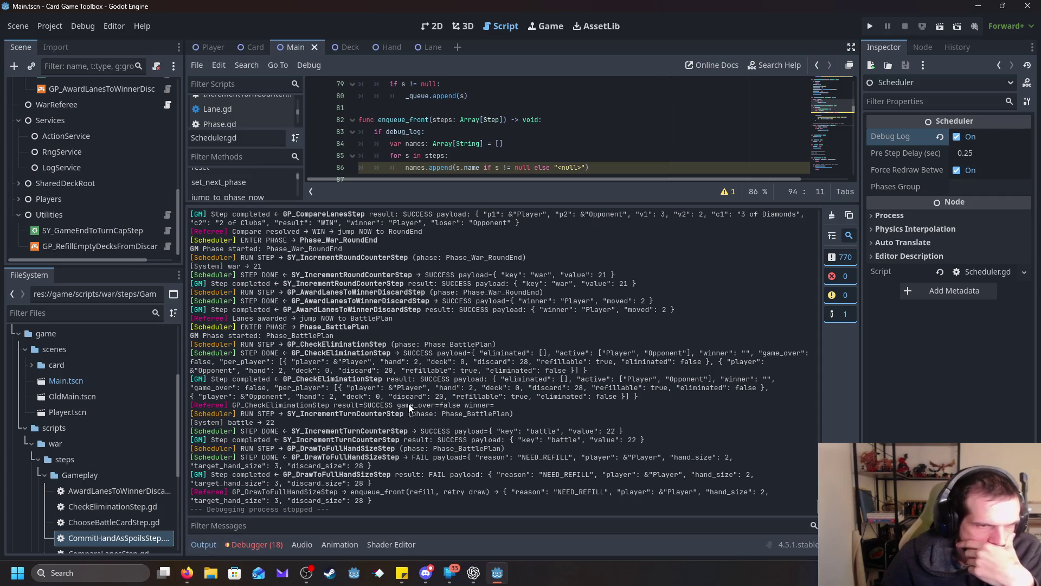
pyautogui.scroll(2, 414, 391)
pyautogui.scroll(5, 414, 391)
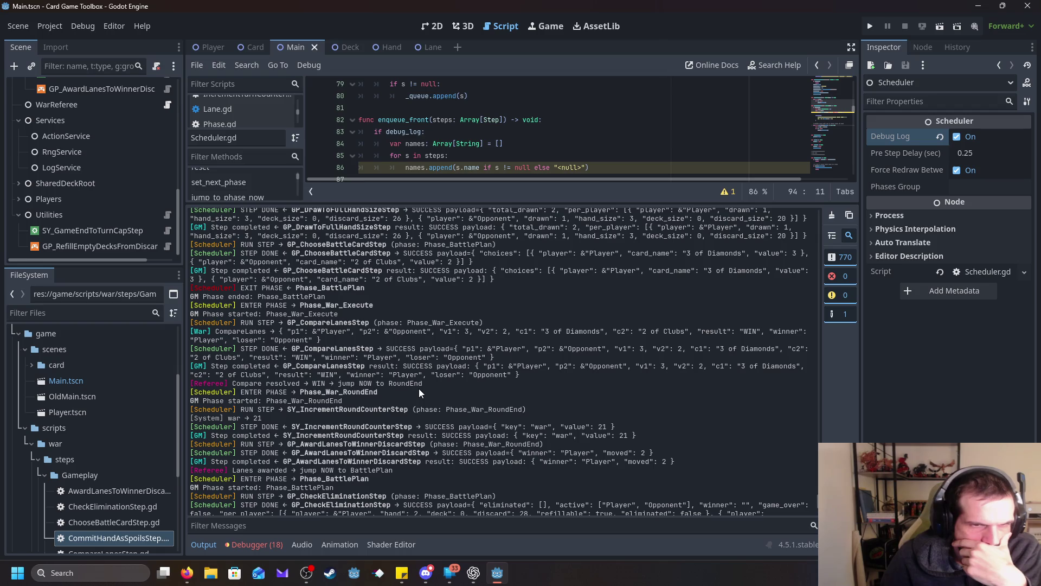
pyautogui.scroll(5, 424, 383)
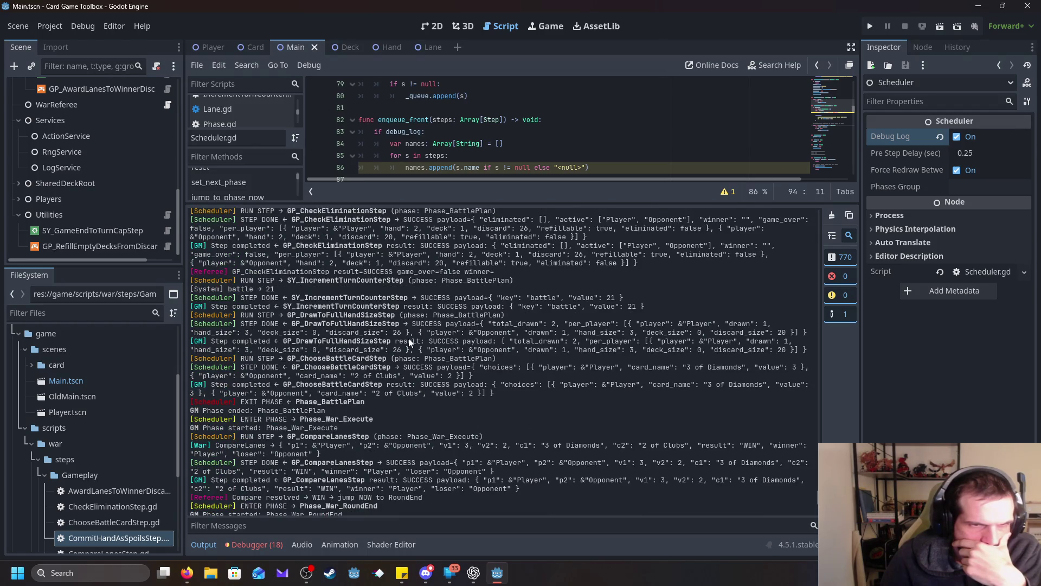
pyautogui.scroll(2, 416, 324)
pyautogui.scroll(10, 418, 313)
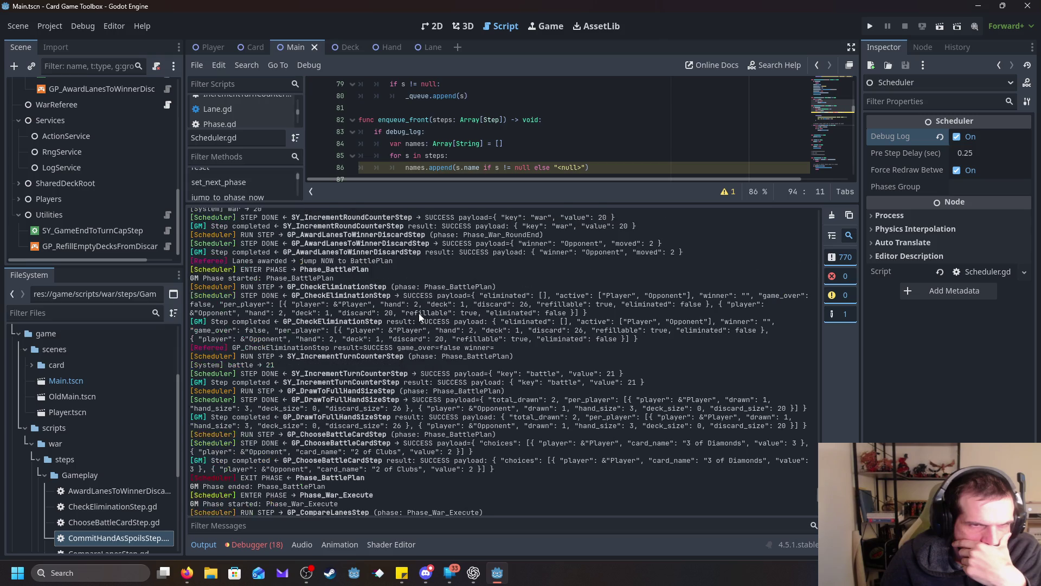
pyautogui.scroll(3, 420, 314)
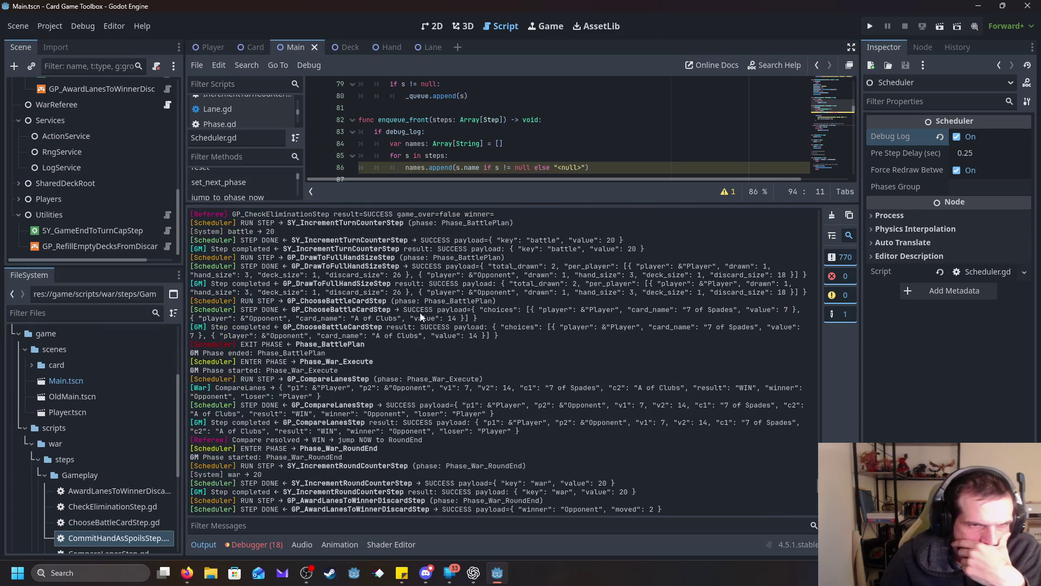
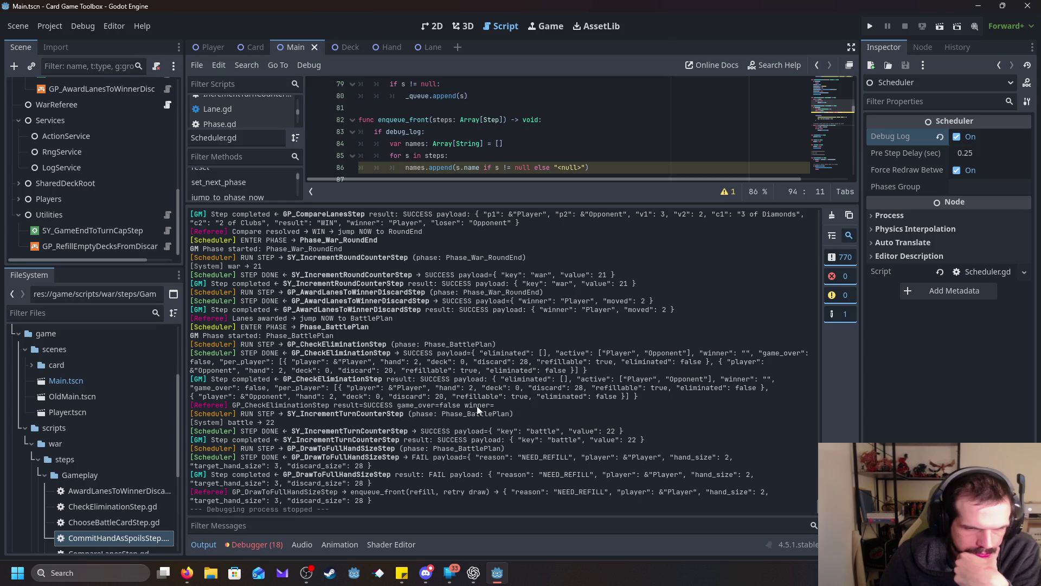
# Step: Launch the War card game, watch the rounds until both hands are empty, then close its window
pyautogui.click(870, 26)
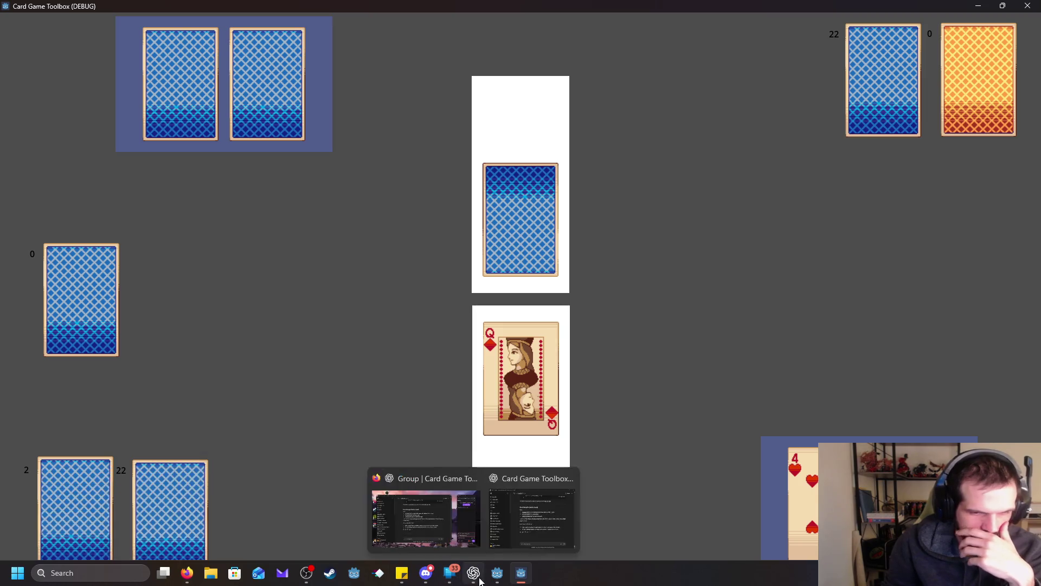
pyautogui.moveTo(497, 572)
pyautogui.moveTo(489, 501)
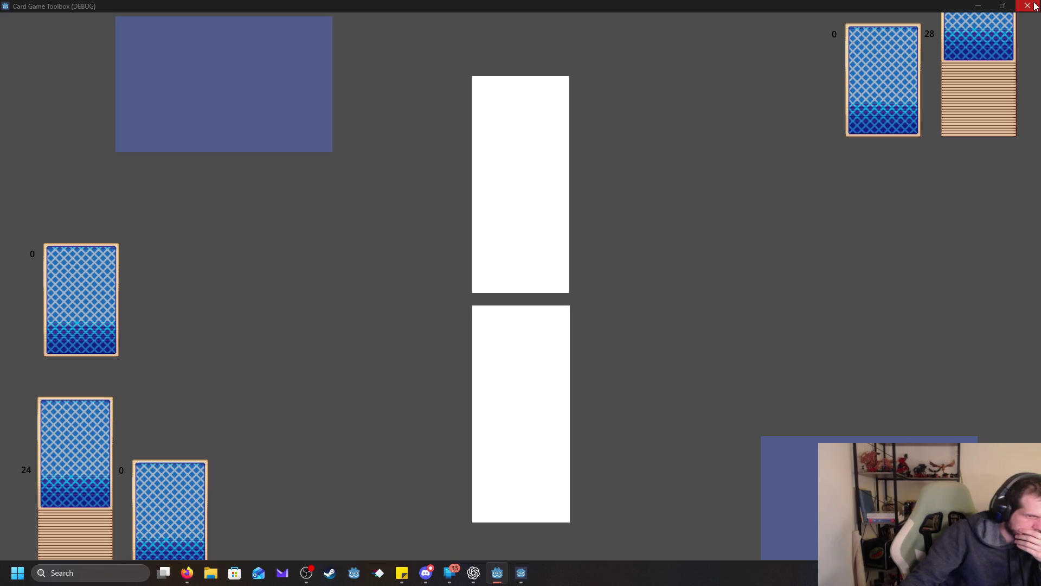
pyautogui.click(1034, 7)
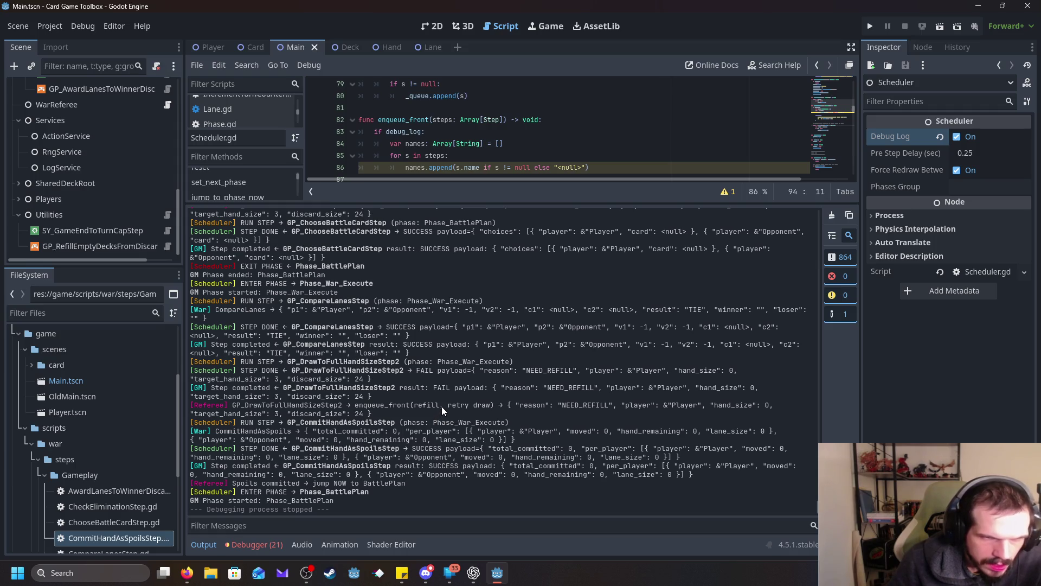
# Step: Highlight the refill-retry Referee and GP_ChooseBattleCardStep log lines, then give the code area more room
pyautogui.scroll(5, 428, 396)
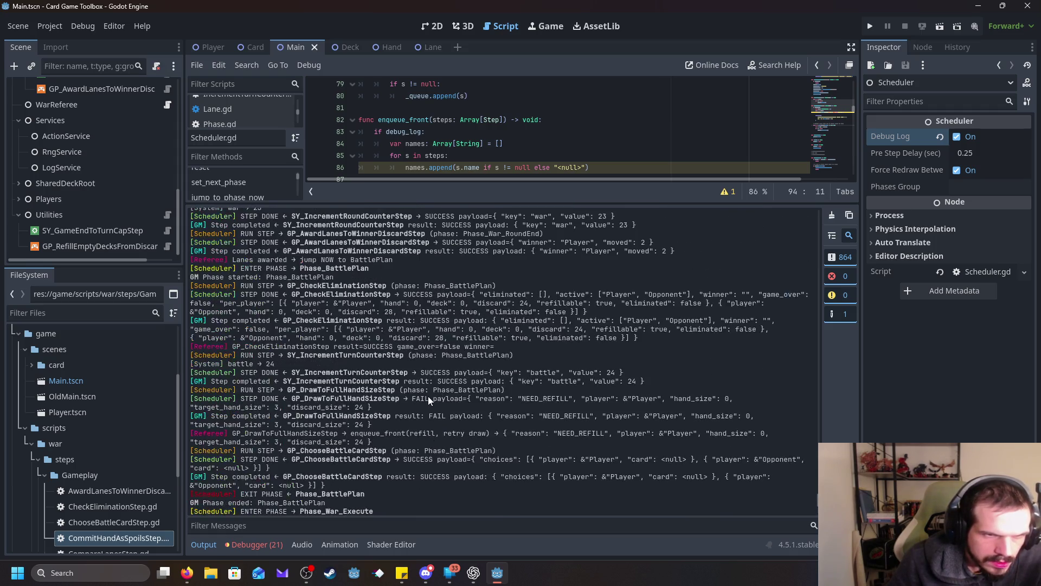
pyautogui.scroll(5, 422, 399)
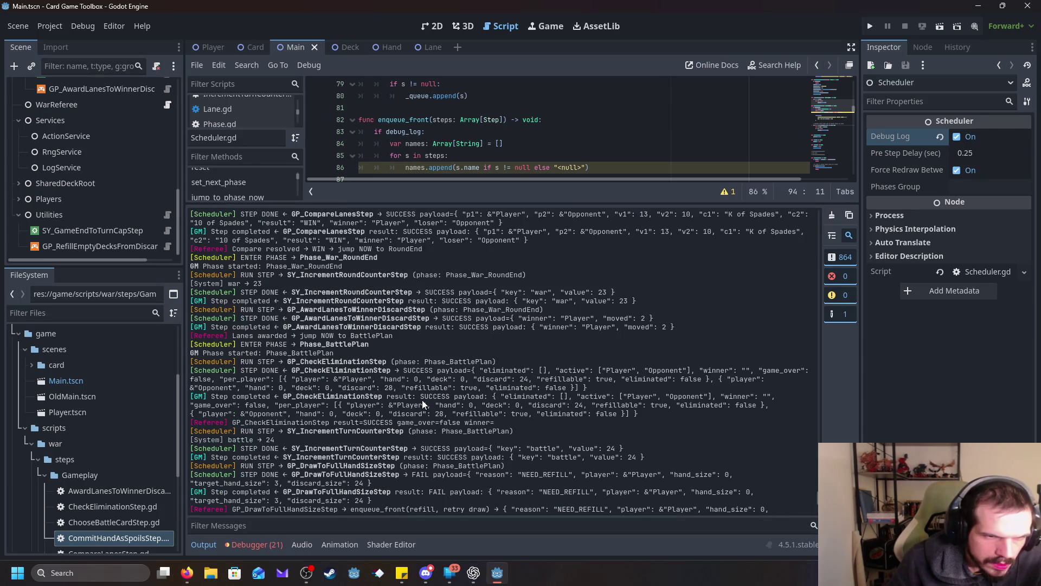
pyautogui.scroll(1, 422, 399)
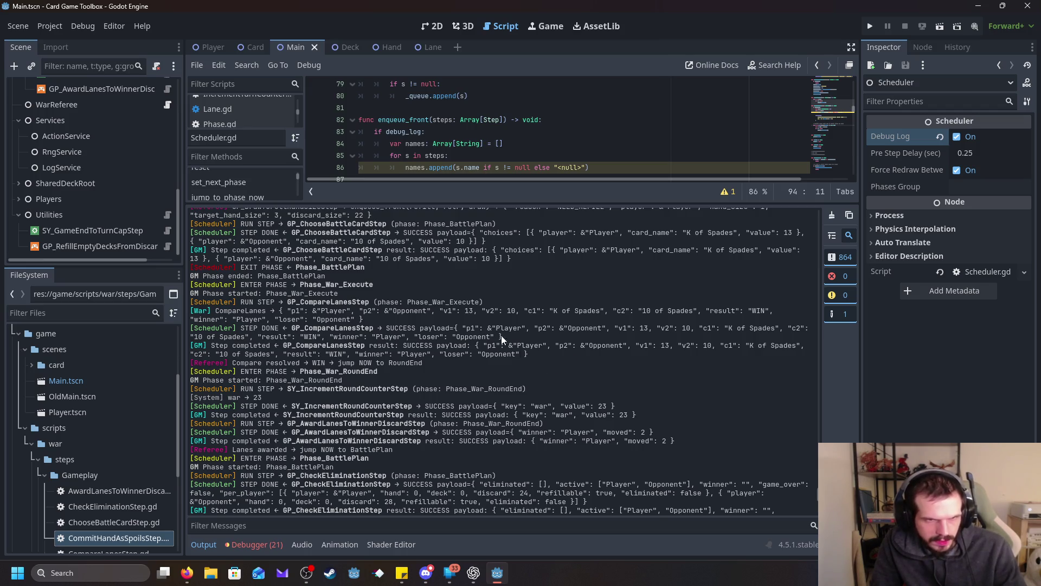
pyautogui.scroll(3, 448, 359)
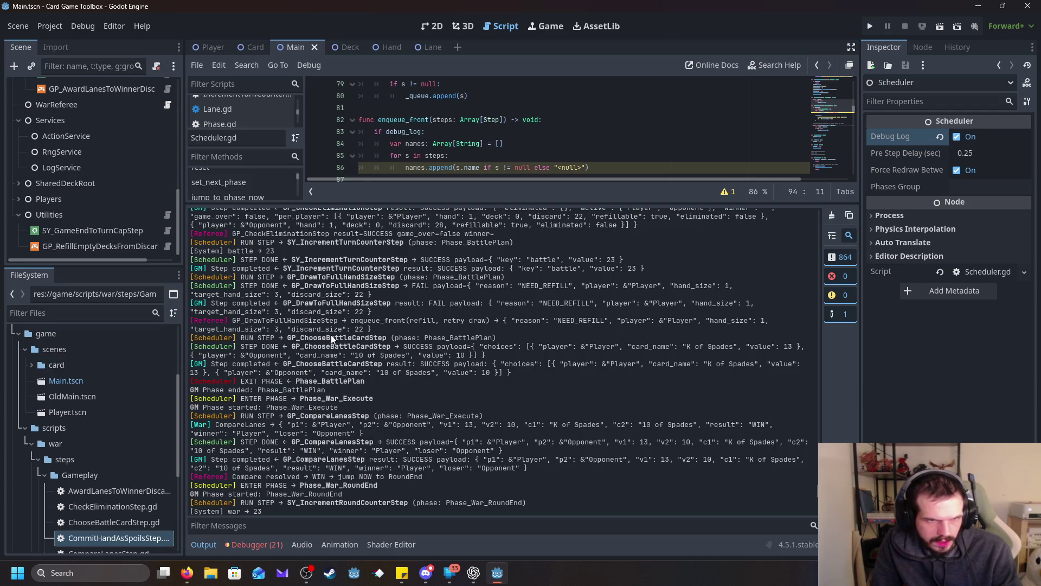
pyautogui.moveTo(241, 319)
pyautogui.mouseDown()
pyautogui.moveTo(345, 329)
pyautogui.moveTo(801, 316)
pyautogui.moveTo(375, 329)
pyautogui.moveTo(381, 333)
pyautogui.mouseUp()
pyautogui.click(387, 336)
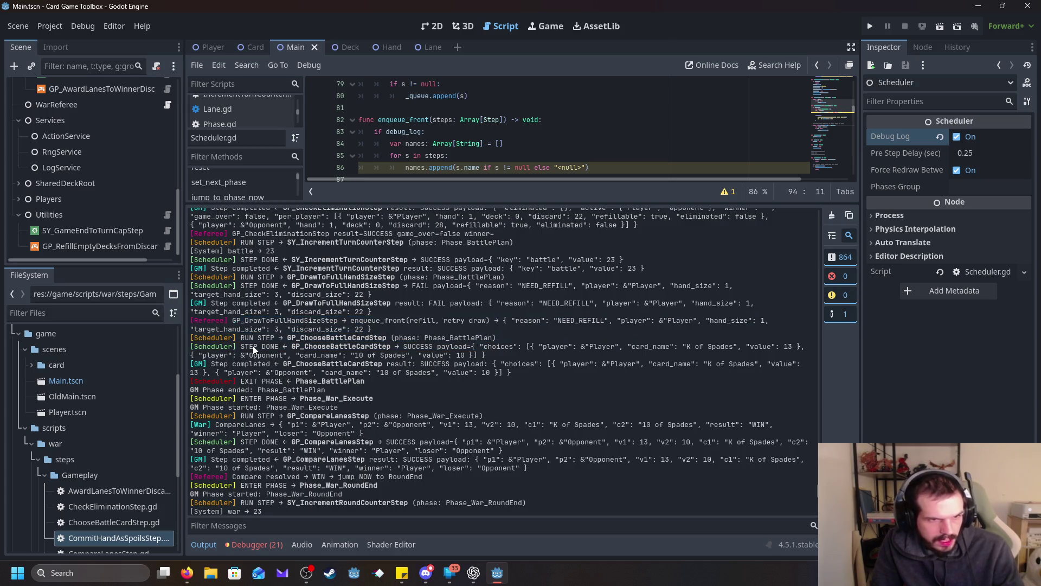
pyautogui.moveTo(208, 337); pyautogui.dragTo(530, 334)
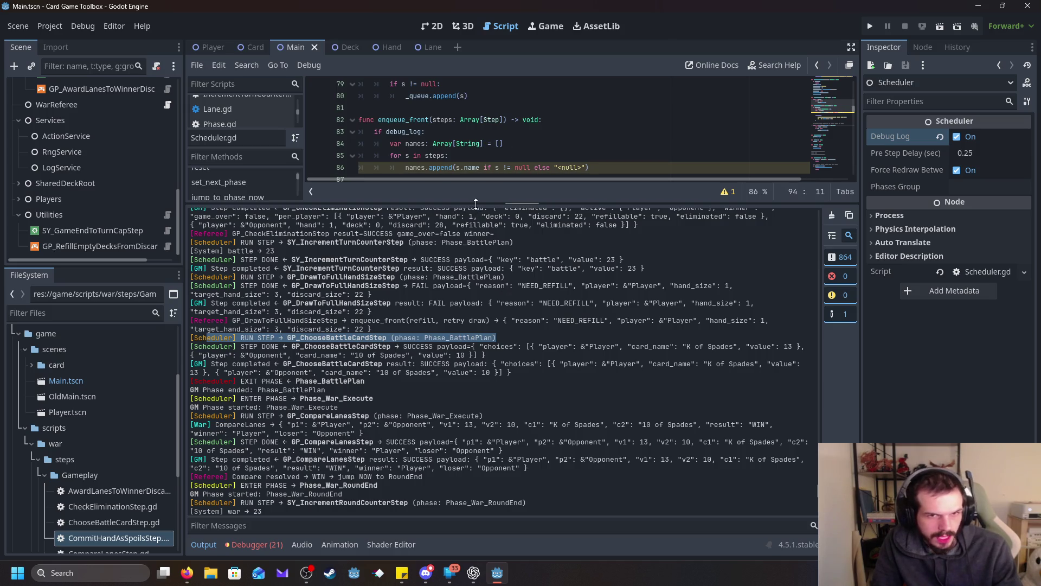
pyautogui.moveTo(477, 203)
pyautogui.mouseDown()
pyautogui.moveTo(484, 369)
pyautogui.moveTo(538, 320)
pyautogui.mouseUp()
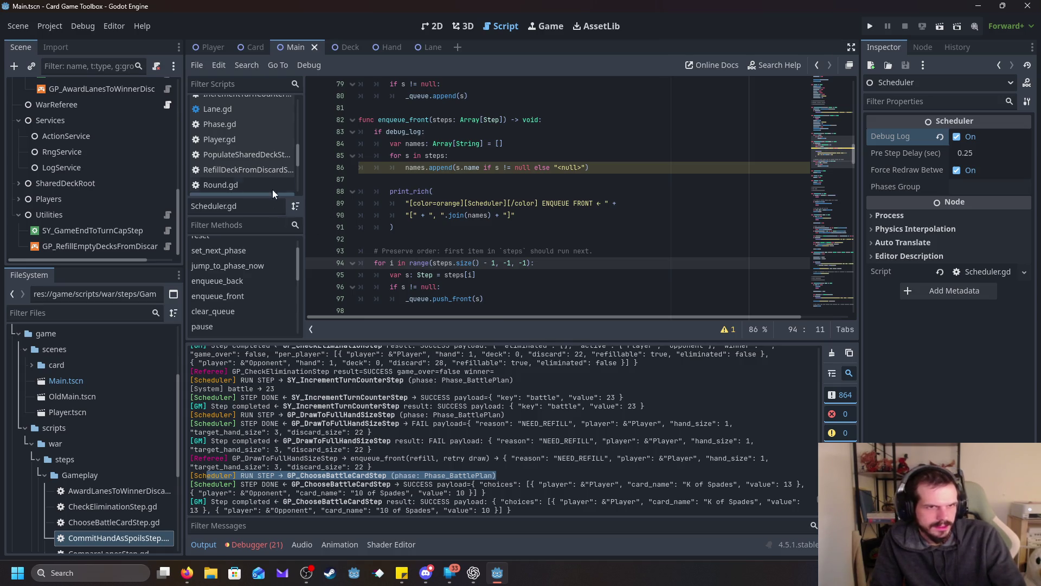
# Step: Open WarReferee.gd and inspect the NEED_REFILL handler's draw_step lookup on line 29
pyautogui.scroll(-5, 268, 179)
pyautogui.scroll(-2, 245, 169)
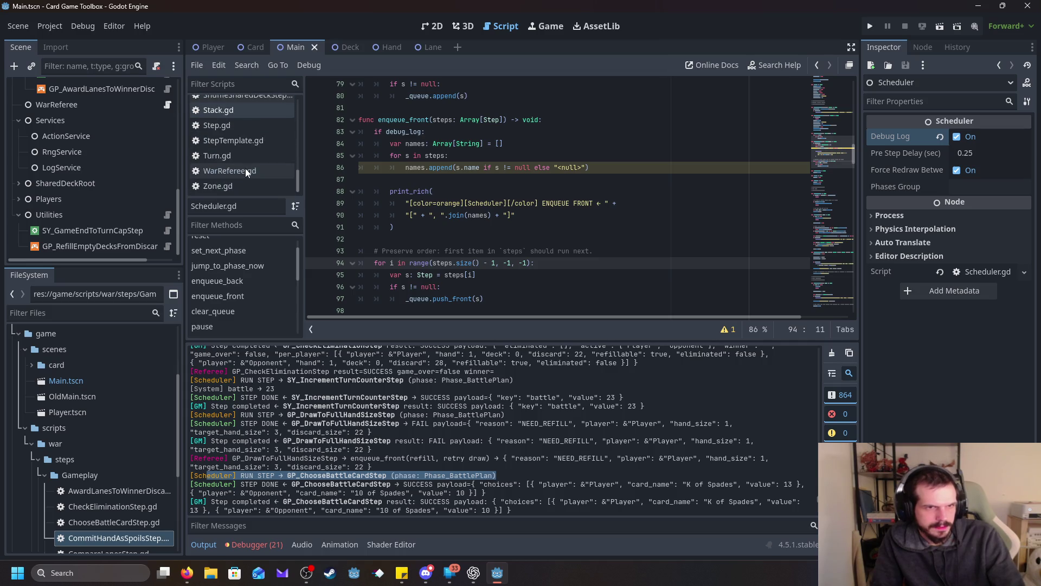
pyautogui.click(242, 169)
pyautogui.scroll(-15, 595, 225)
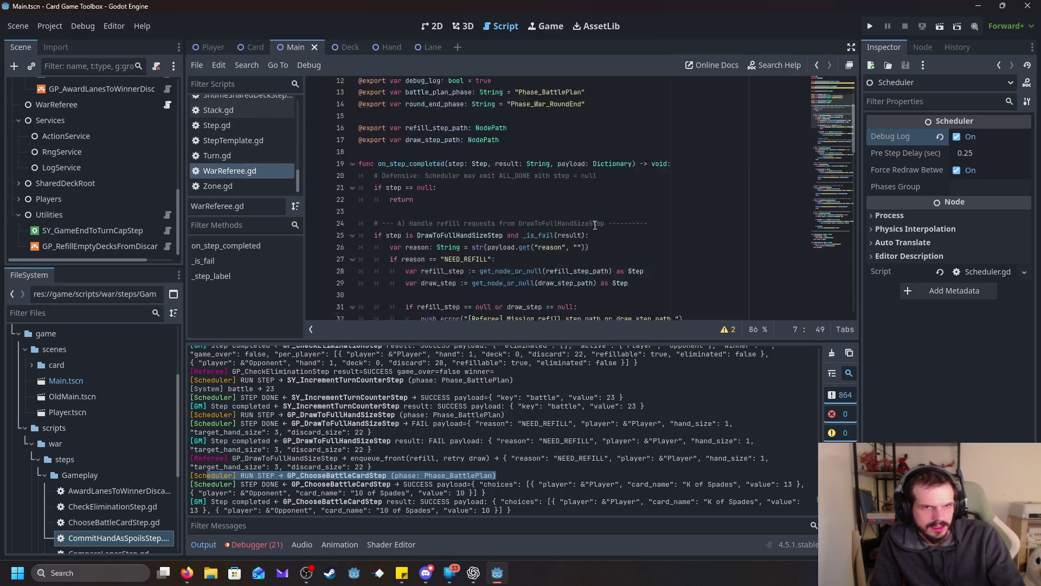
pyautogui.scroll(-5, 595, 225)
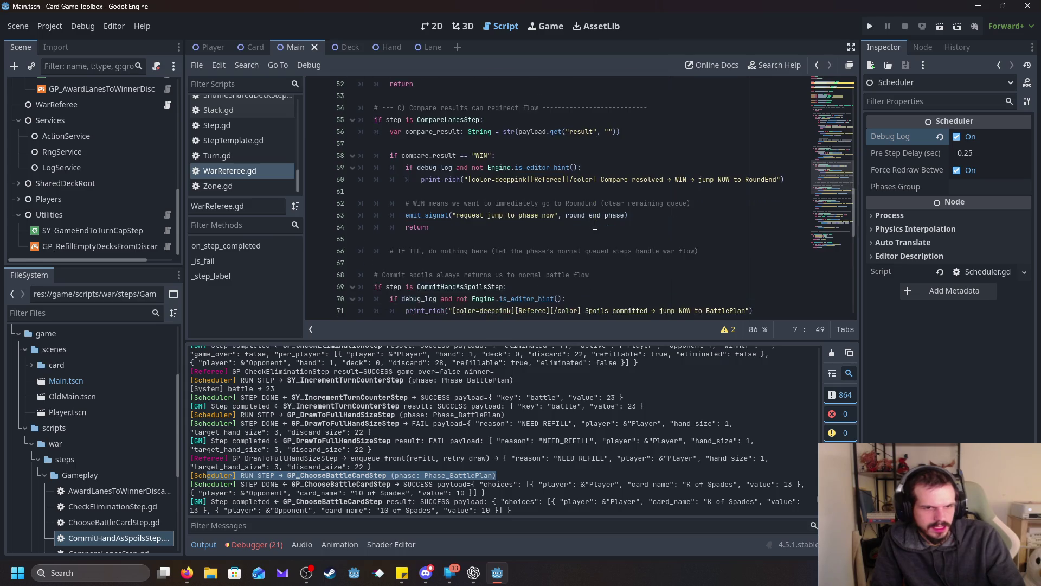
pyautogui.scroll(3, 595, 224)
pyautogui.scroll(13, 595, 224)
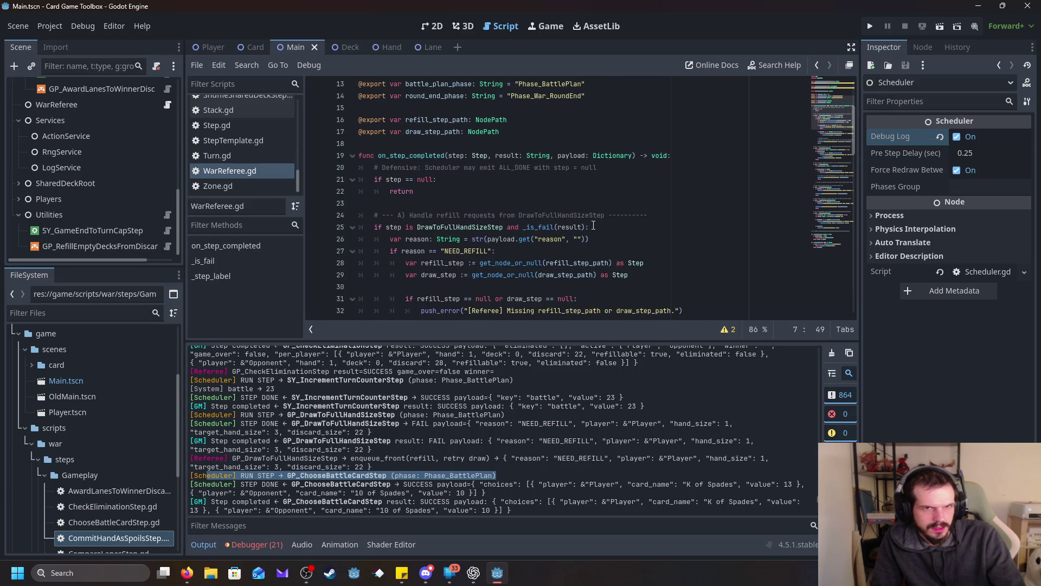
pyautogui.scroll(-2, 594, 225)
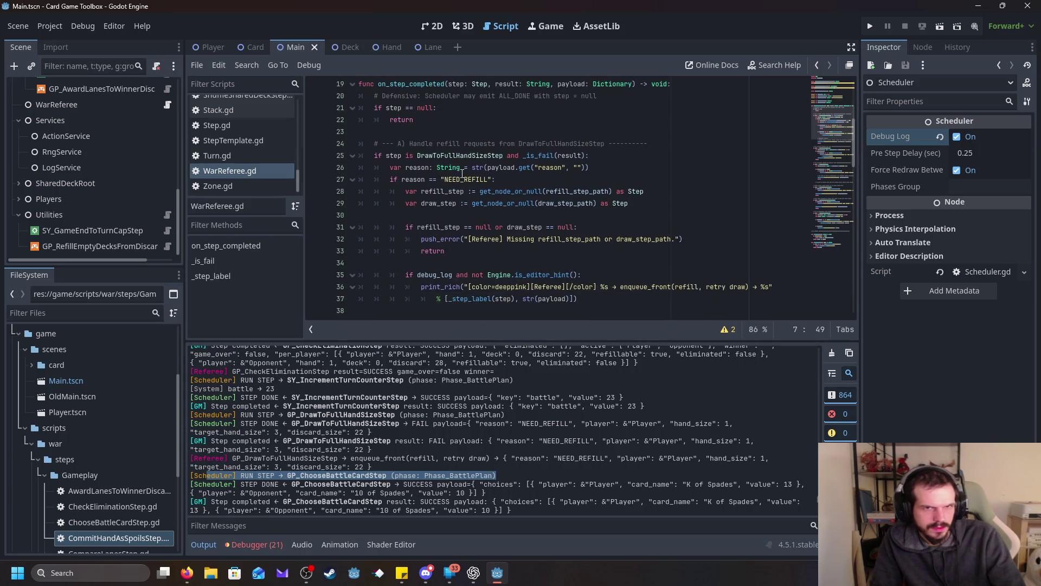
pyautogui.scroll(-1, 465, 188)
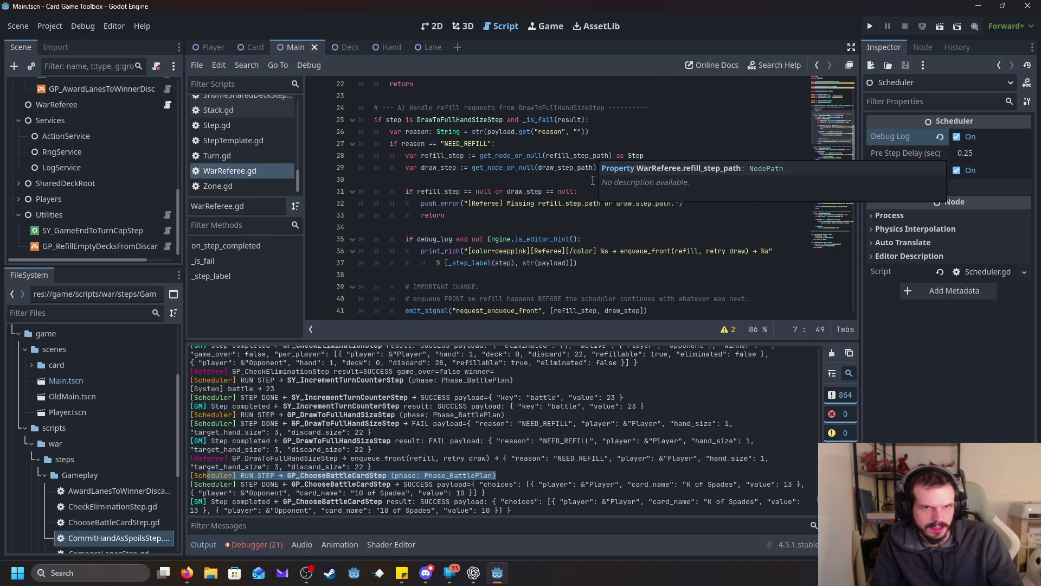
pyautogui.click(583, 167)
pyautogui.click(579, 167)
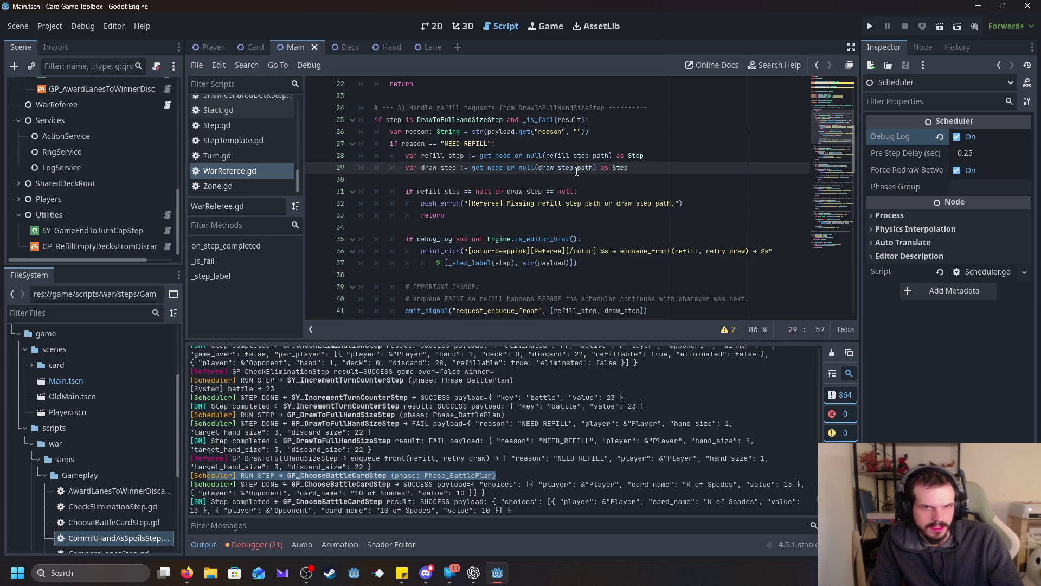
pyautogui.scroll(-1, 576, 171)
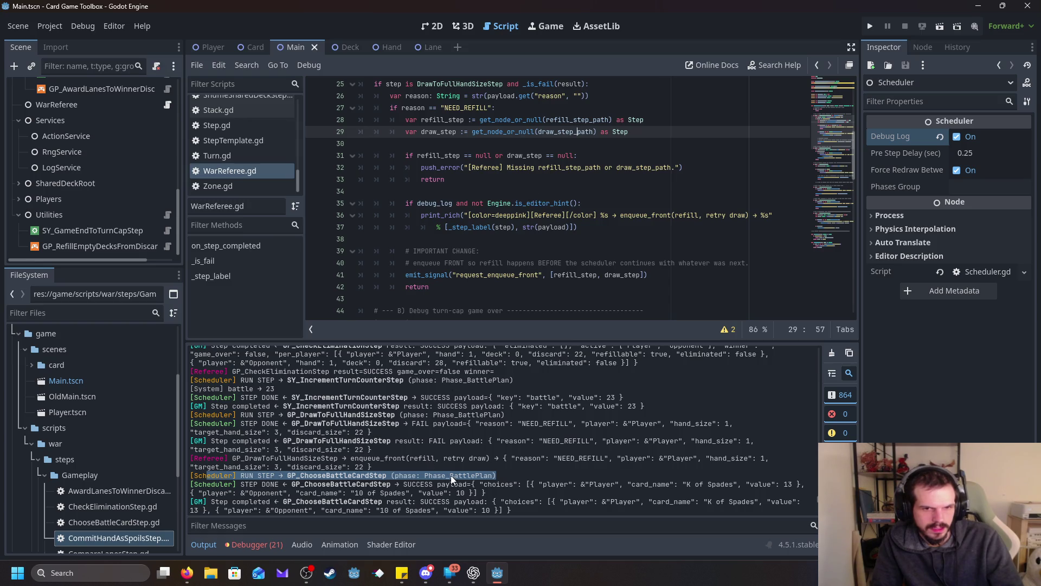
# Step: In the debugger's Errors list, jump to the WarReferee.gd:41 enqueue error
pyautogui.click(254, 544)
pyautogui.scroll(-5, 342, 476)
pyautogui.scroll(3, 402, 477)
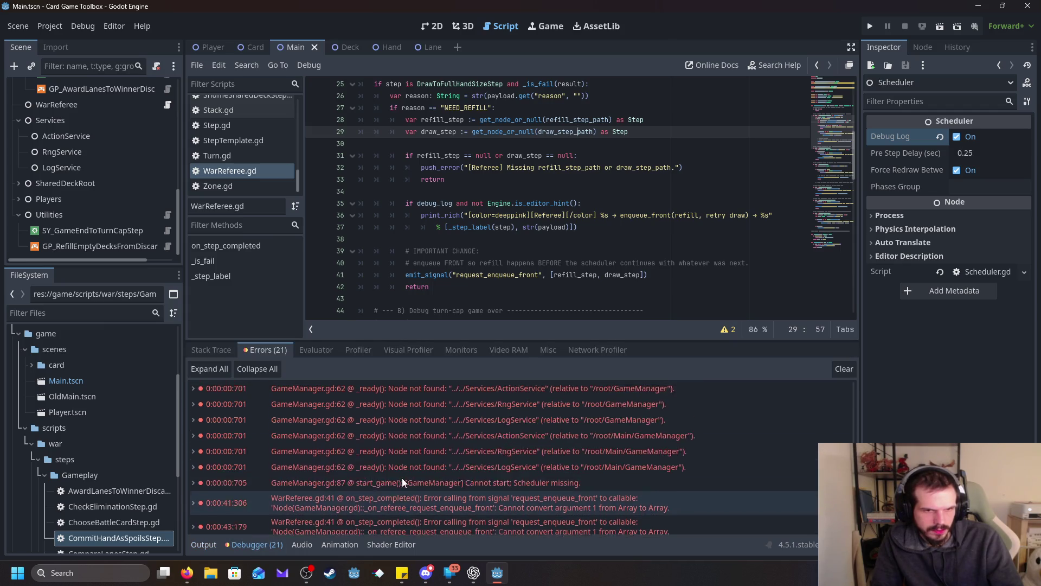
pyautogui.scroll(-3, 401, 477)
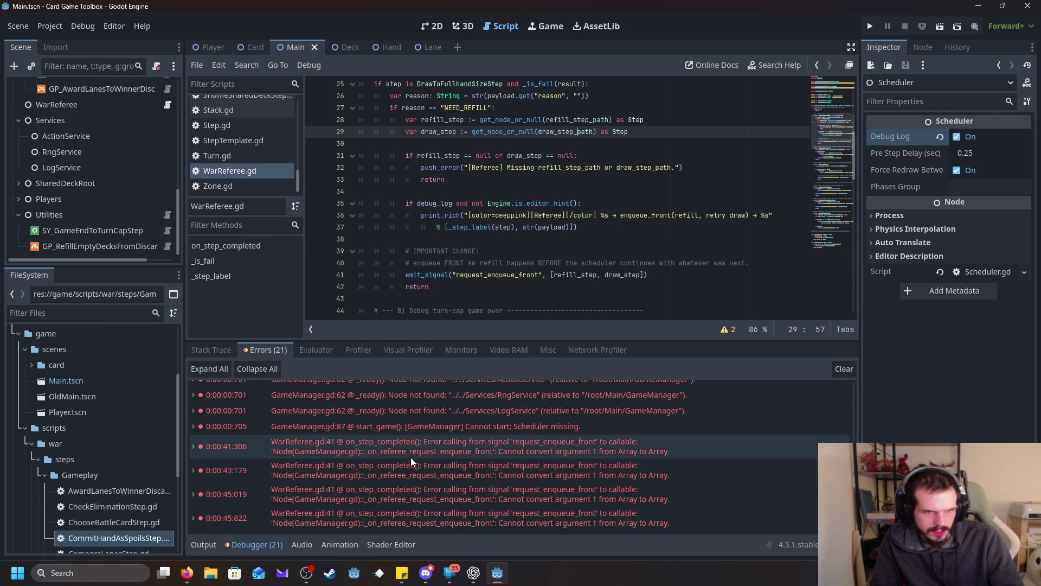
pyautogui.moveTo(412, 451)
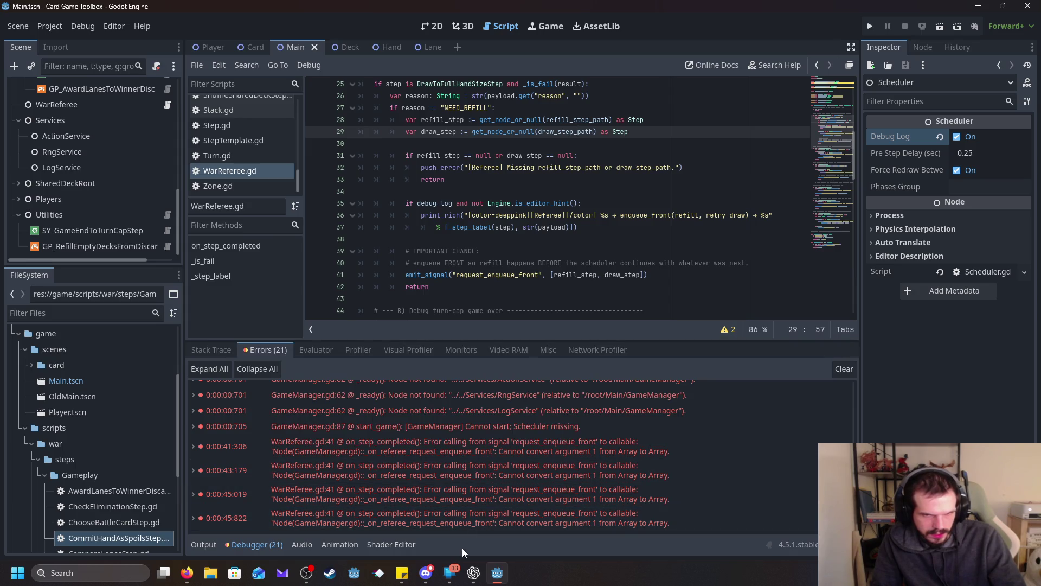
pyautogui.click(370, 447)
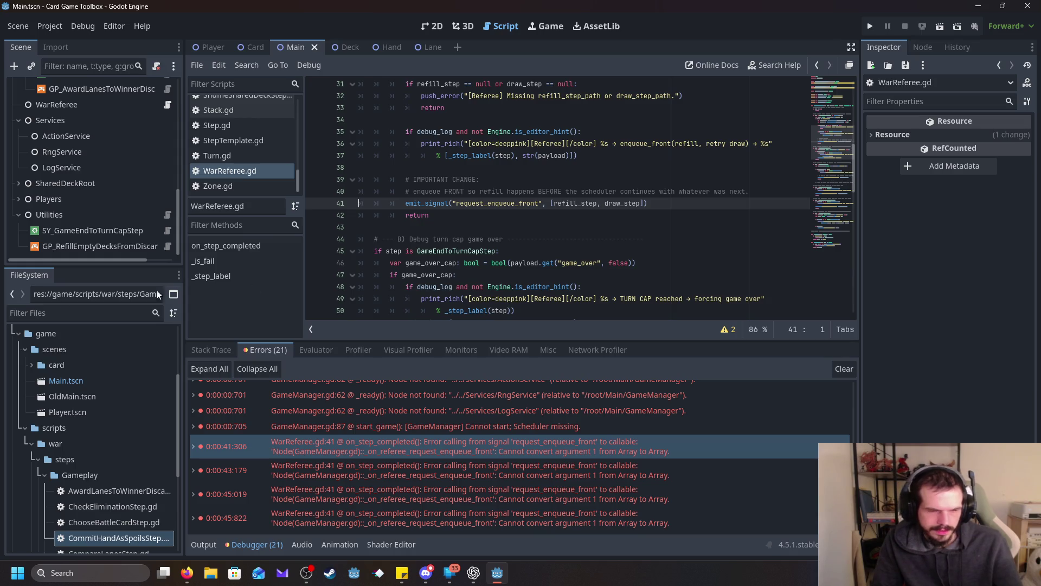
# Step: Copy the request_enqueue_front emit_signal line into the AI chat app
pyautogui.hotkey('alt', 'Tab')
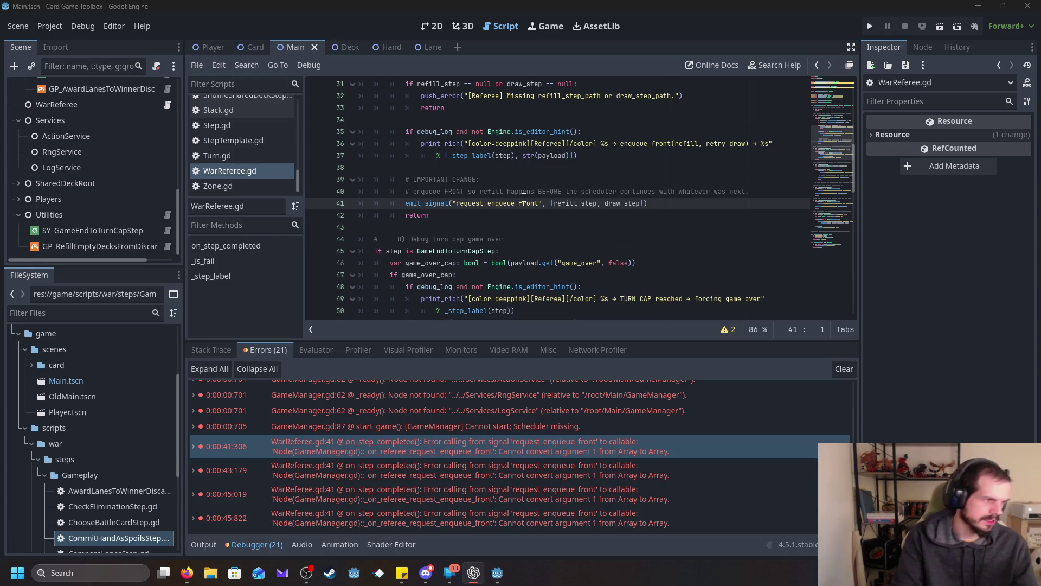
pyautogui.moveTo(649, 204); pyautogui.dragTo(303, 201)
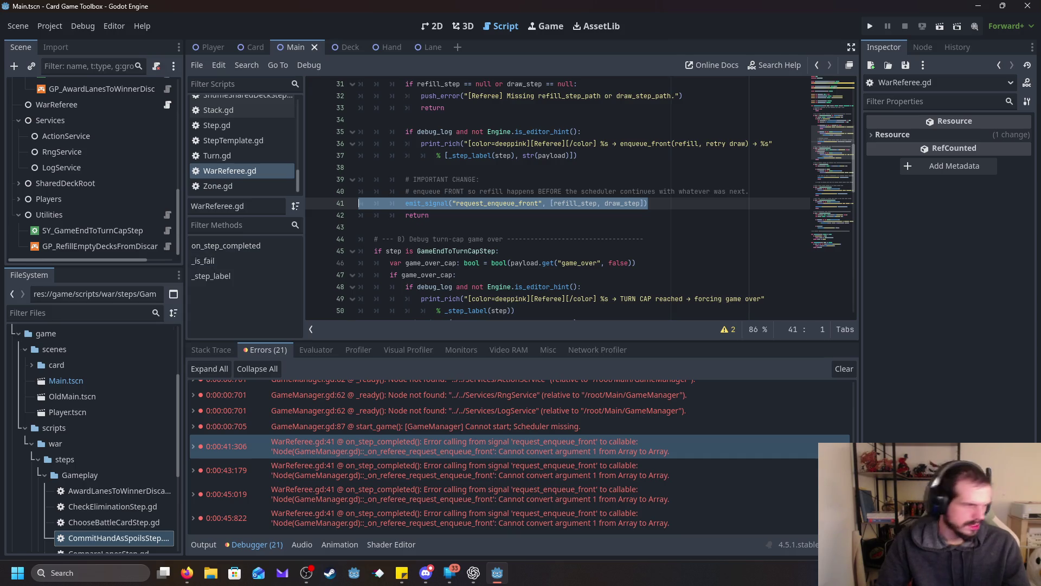
pyautogui.hotkey('alt', 'Tab')
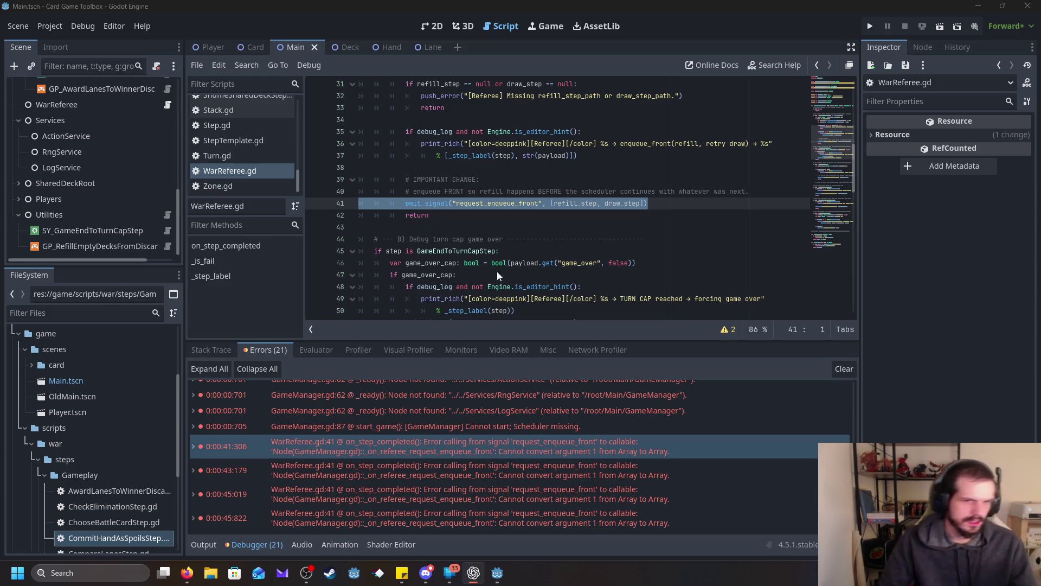
pyautogui.click(521, 444)
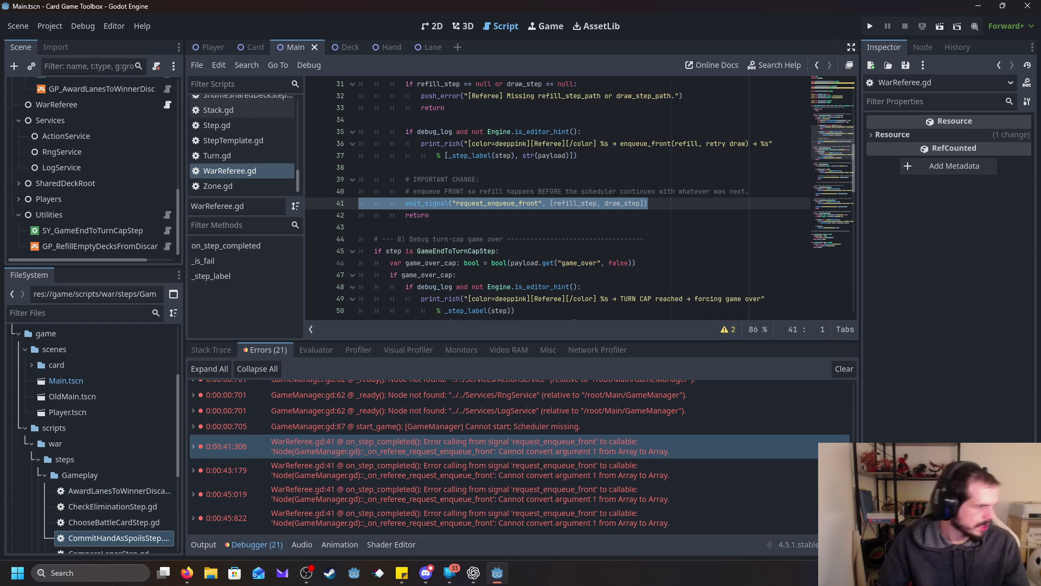
pyautogui.hotkey('alt', 'Tab')
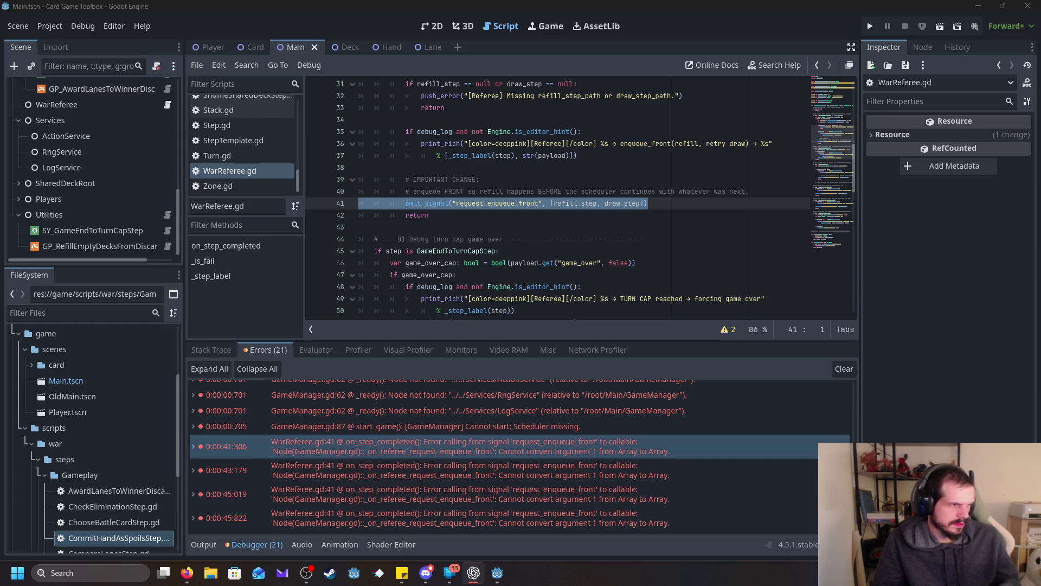
# Step: Replace line 41's emit with the pasted Array[Step] steps_to_enqueue code and Tab-indent the new lines
pyautogui.click(657, 210)
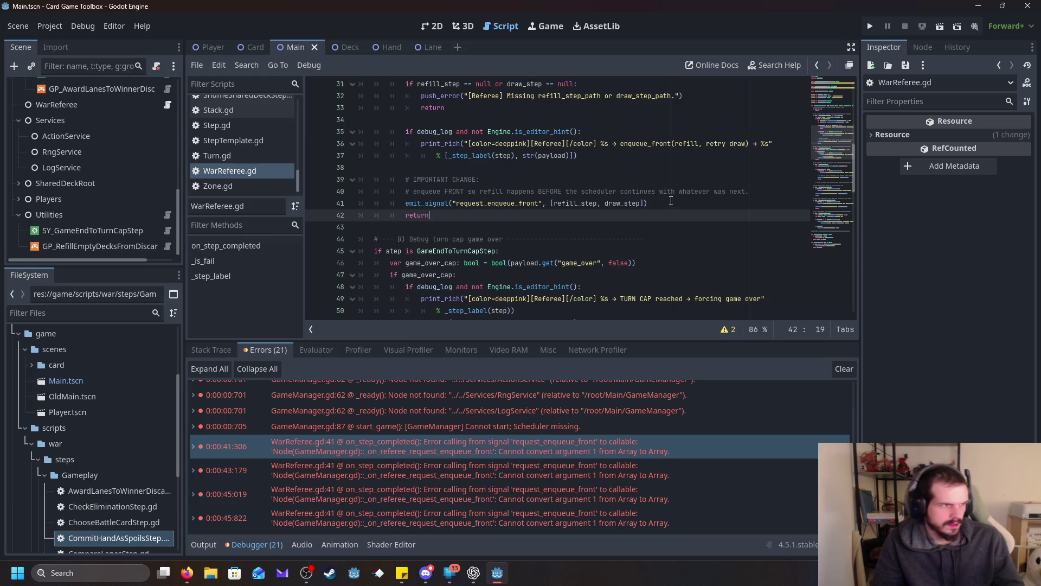
pyautogui.click(667, 201)
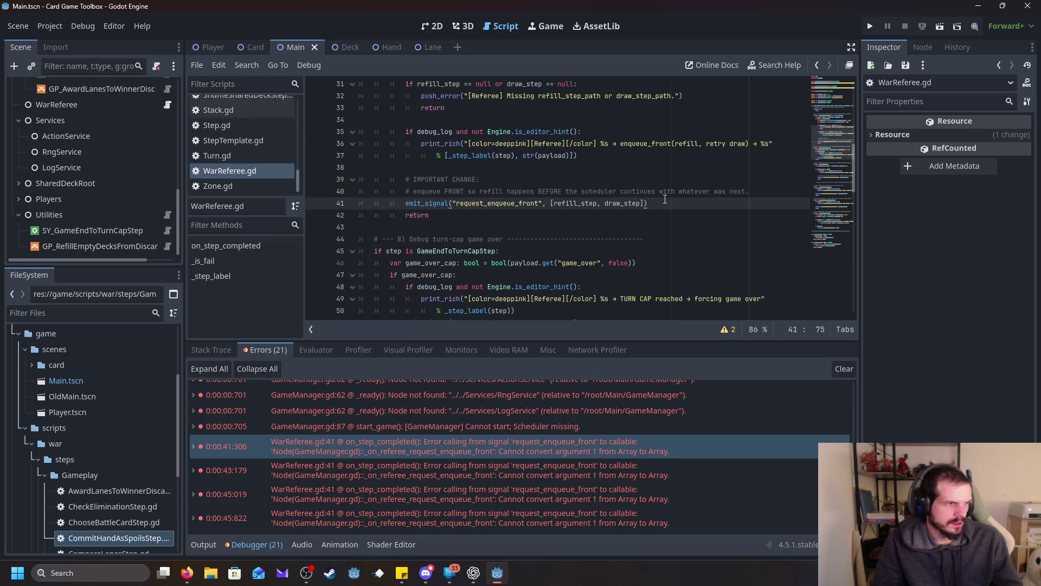
pyautogui.moveTo(664, 200); pyautogui.dragTo(405, 201)
pyautogui.write('var steps_to_enqueue: Array[Step] = [] steps_to_enqueue.append(refill_step) steps_to_enqueue.append(draw_step) emit_signal("request_enqueue_front", steps_to_enqueue)')
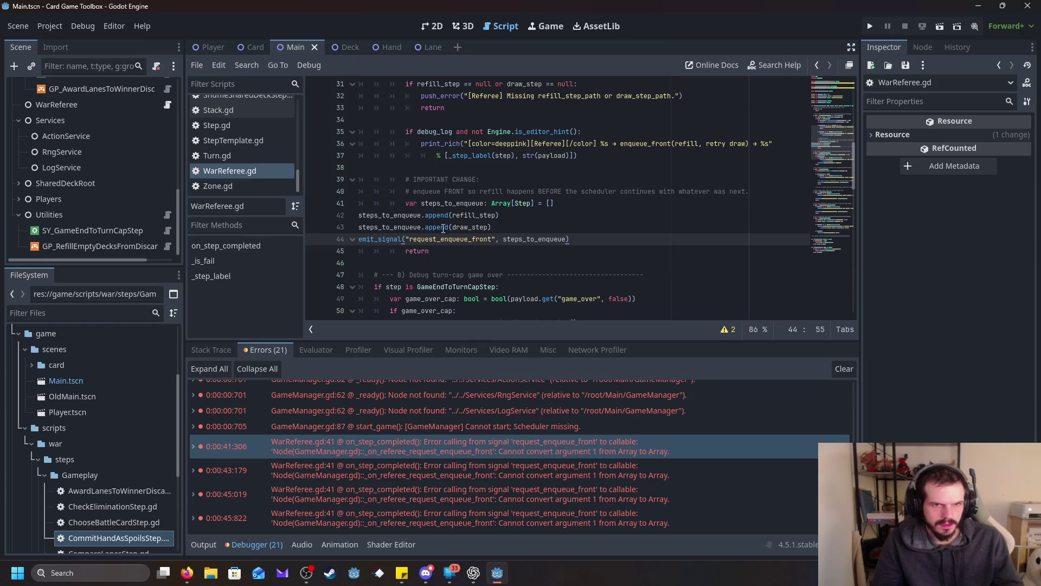
pyautogui.moveTo(608, 245)
pyautogui.mouseDown()
pyautogui.moveTo(368, 232)
pyautogui.moveTo(331, 220)
pyautogui.mouseUp()
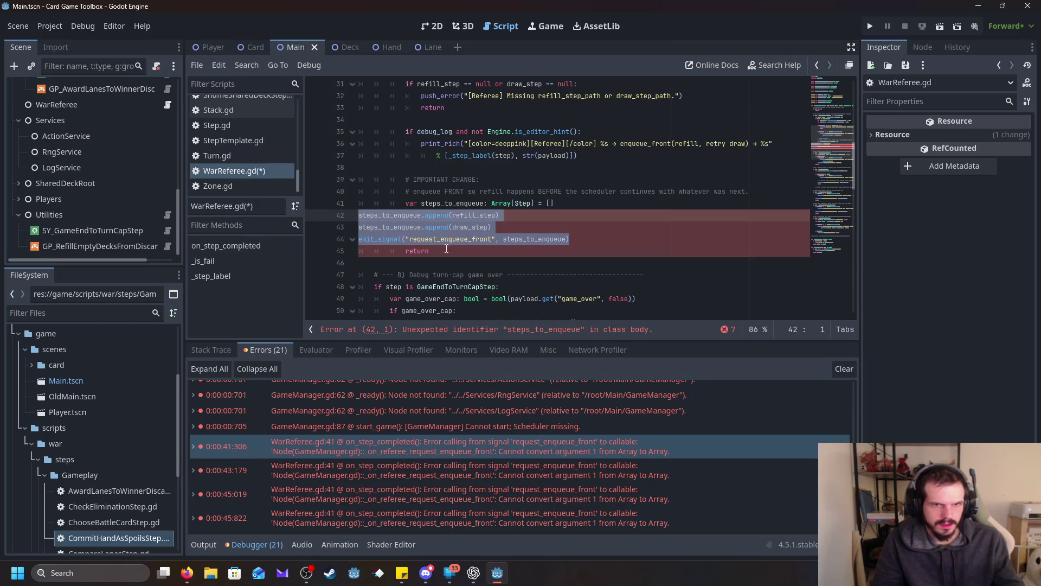
pyautogui.press('Tab')
pyautogui.press('Tab')
pyautogui.press('Tab')
pyautogui.click(567, 262)
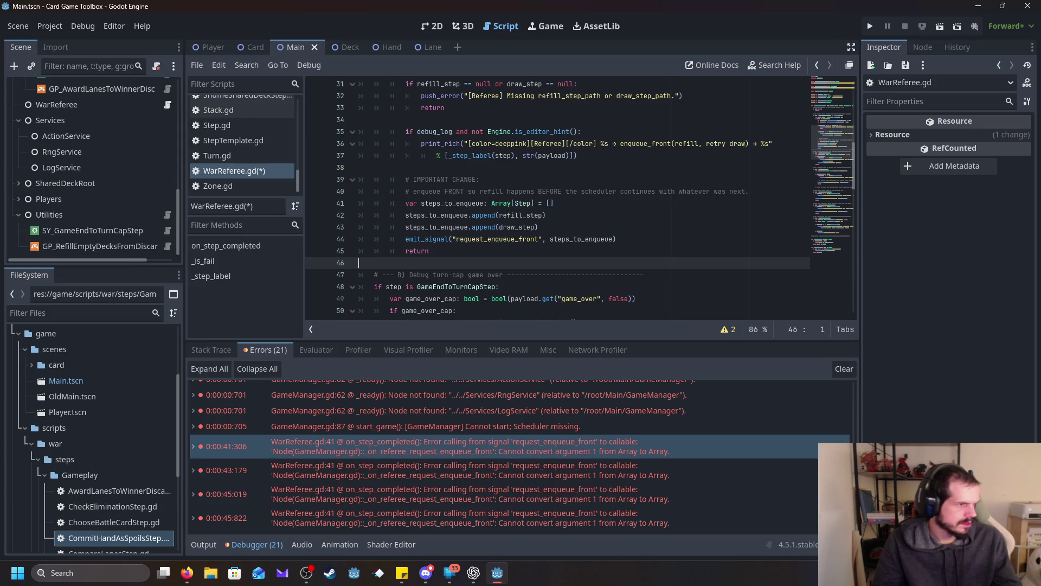
pyautogui.hotkey('alt', 'Tab')
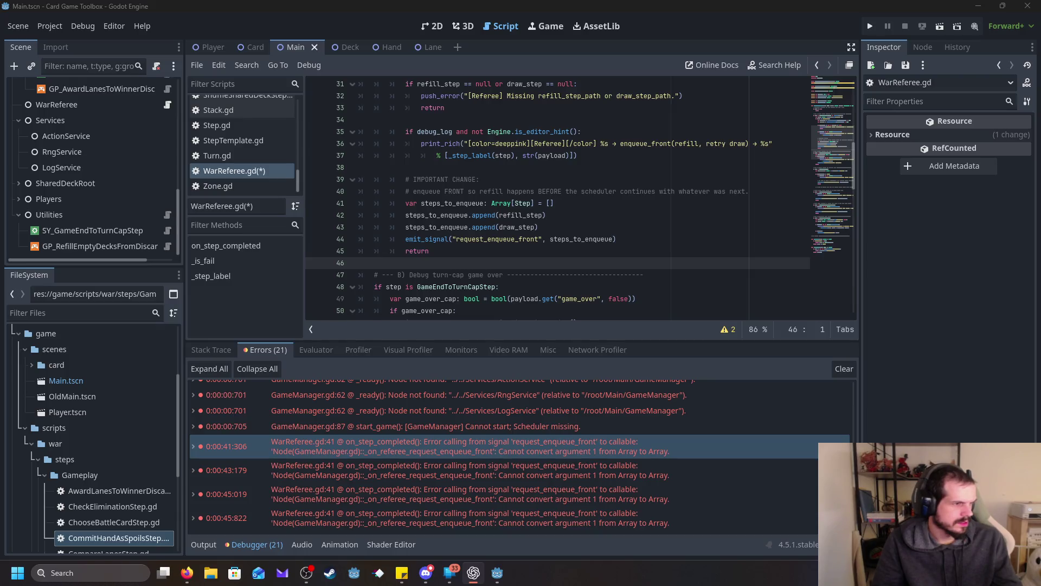
pyautogui.click(542, 286)
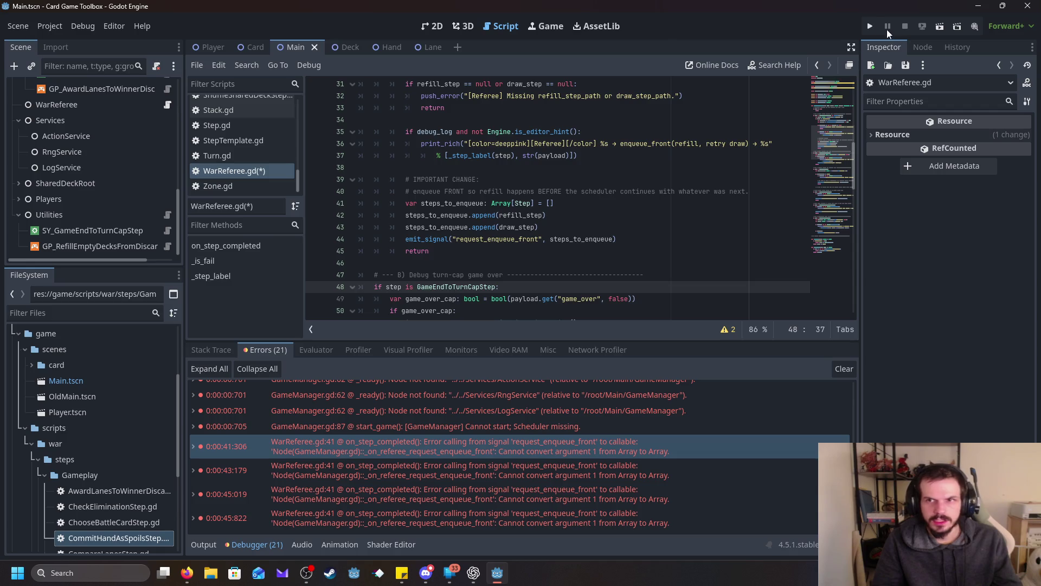
# Step: Rerun the project with F5 to test the fix and check the editor's output log
pyautogui.press('F5')
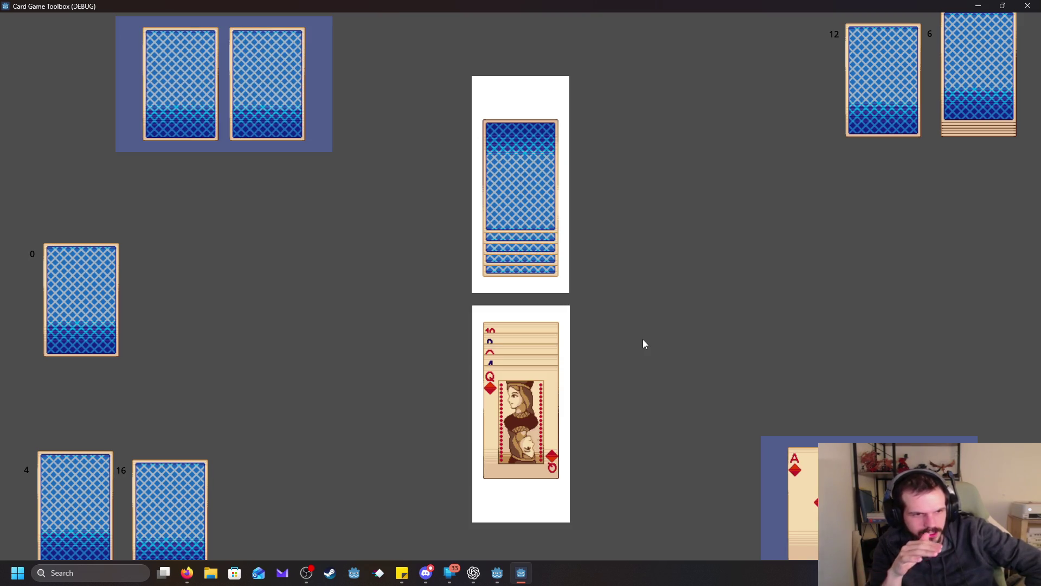
pyautogui.click(497, 572)
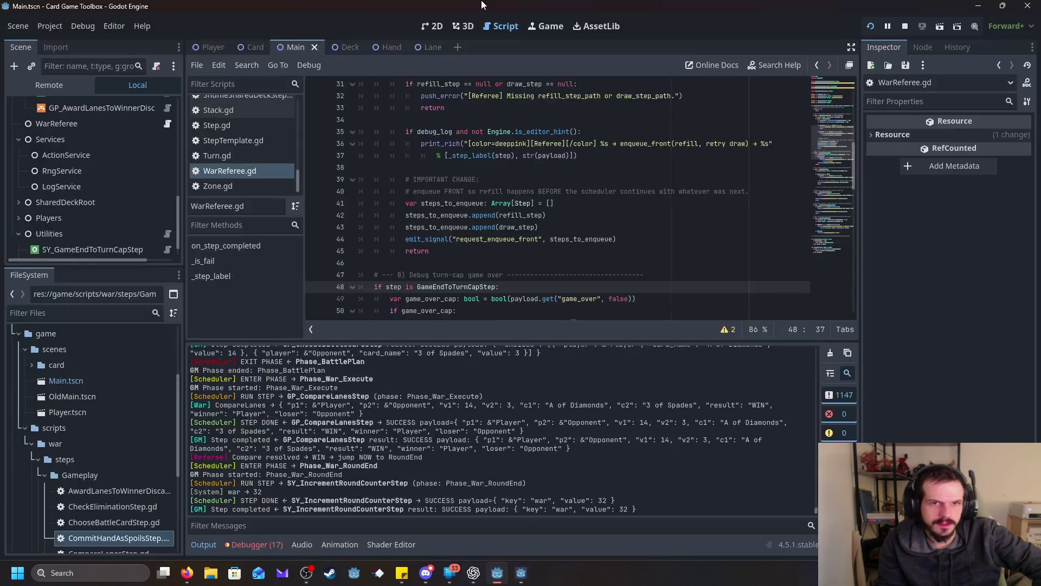
# Step: Return to the running Card Game Toolbox (DEBUG) window and let play continue until a pile reaches 0
pyautogui.click(497, 573)
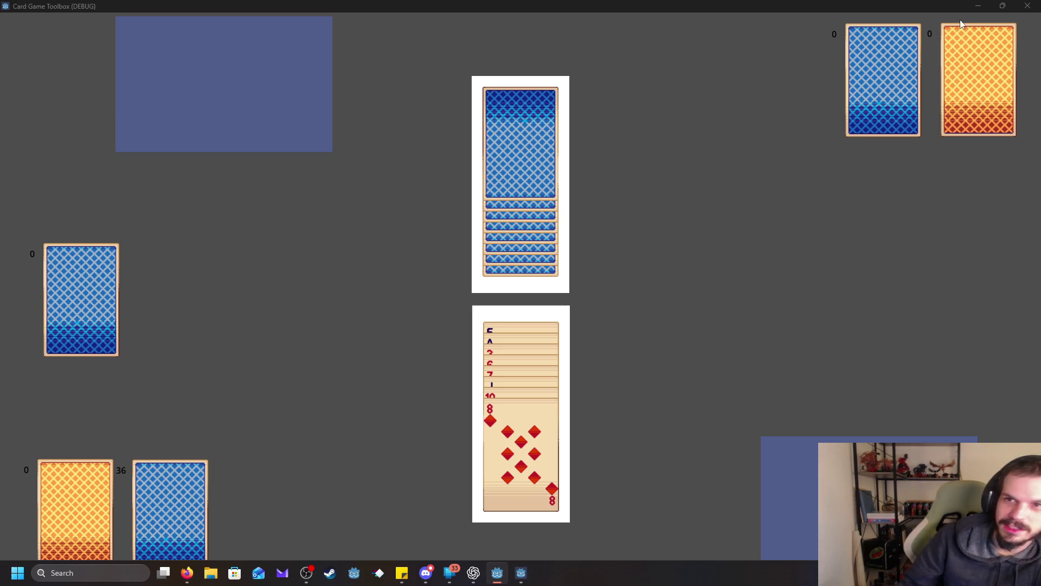
# Step: Minimize the War game window once one pile holds 36 cards and the others 0
pyautogui.click(978, 5)
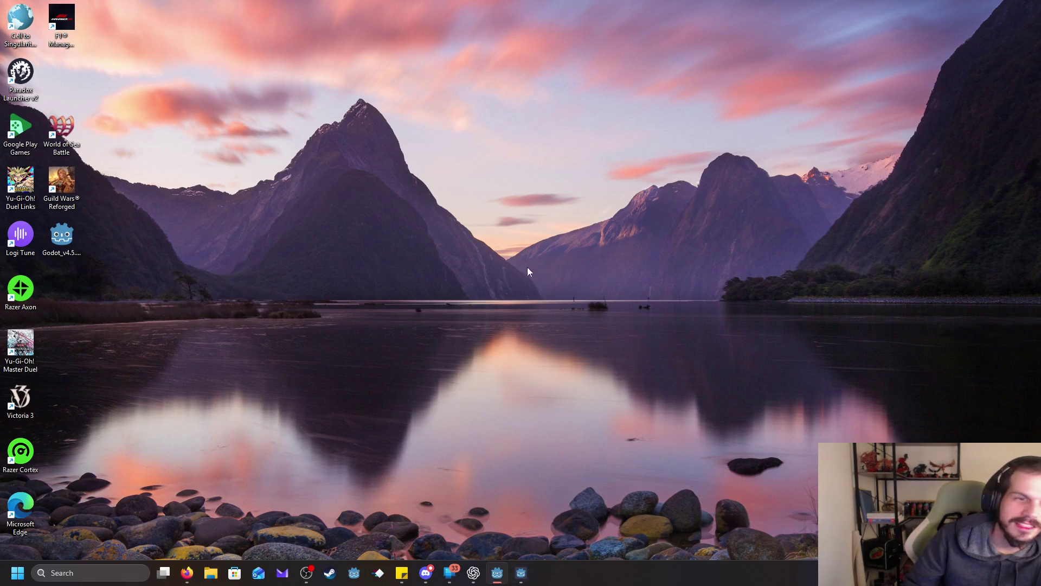
# Step: Bring the Godot editor forward and enlarge the output log to read the final rounds
pyautogui.click(522, 577)
pyautogui.click(497, 572)
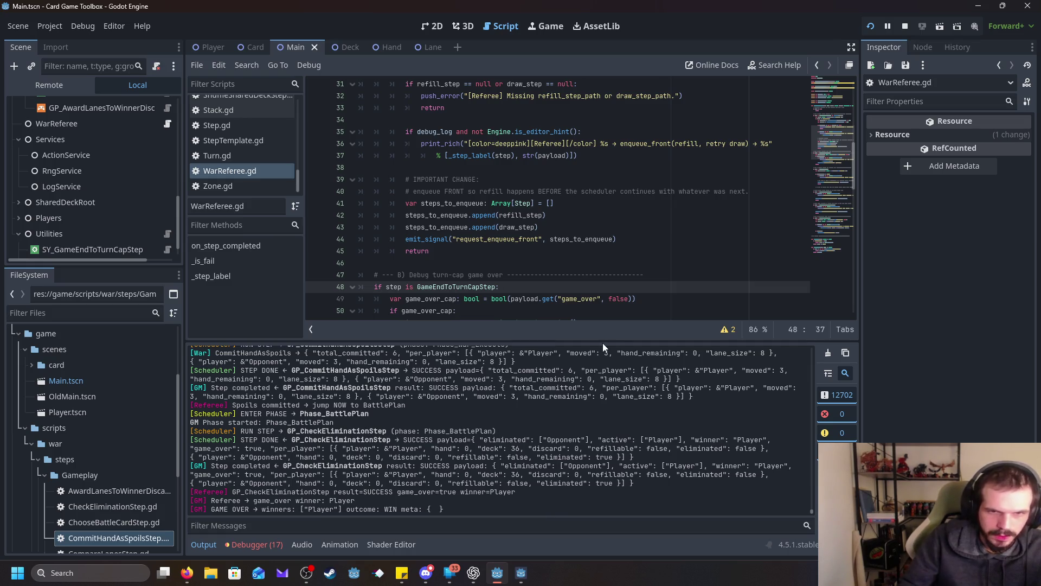
pyautogui.moveTo(606, 342); pyautogui.dragTo(631, 114)
# Step: Show the Debugger's 17 errors and warnings, then enlarge the script view above the list
pyautogui.scroll(5, 564, 358)
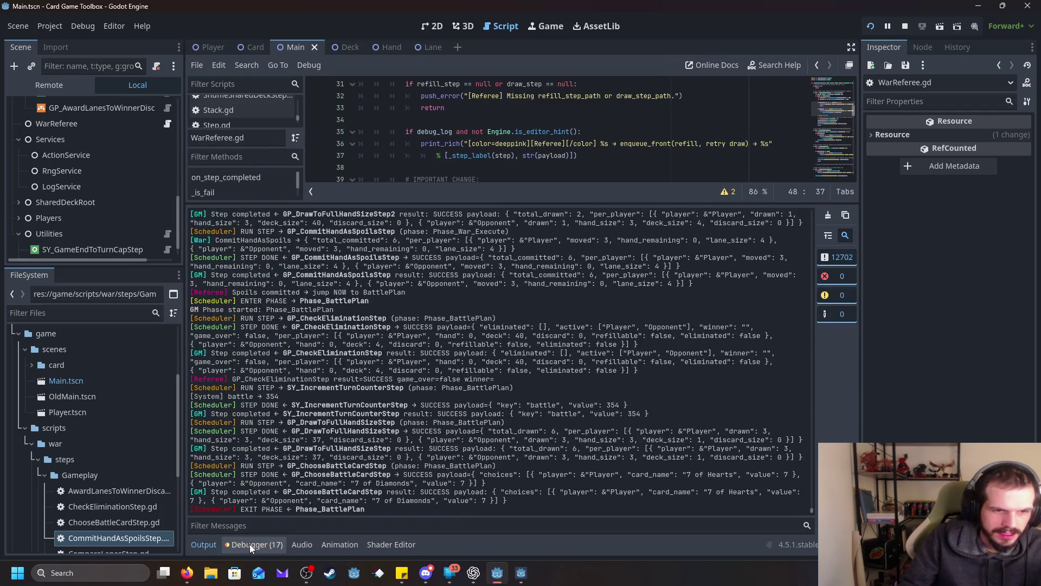
pyautogui.click(250, 544)
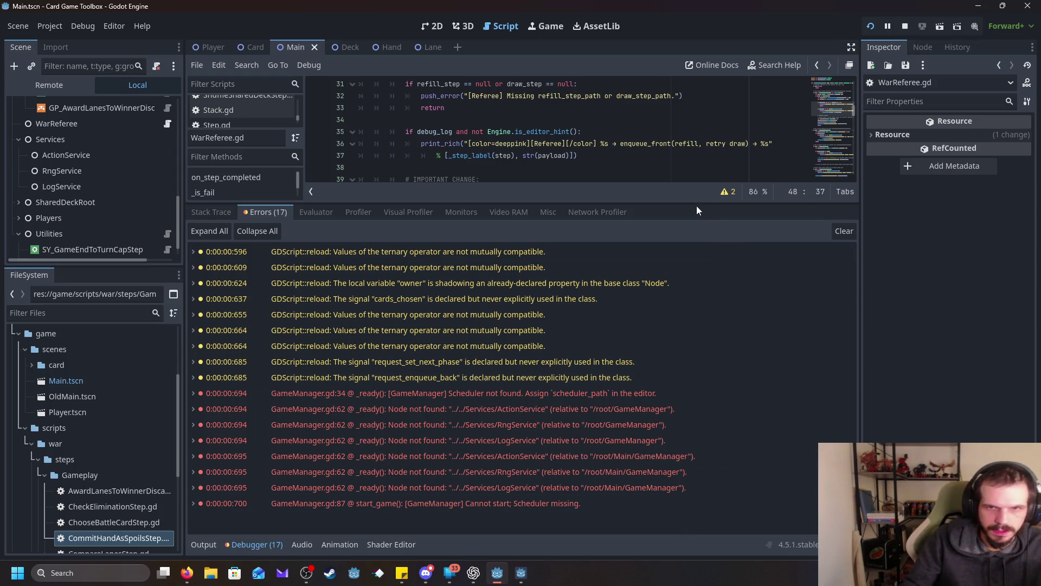
pyautogui.moveTo(693, 202)
pyautogui.mouseDown()
pyautogui.moveTo(596, 328)
pyautogui.moveTo(520, 387)
pyautogui.mouseUp()
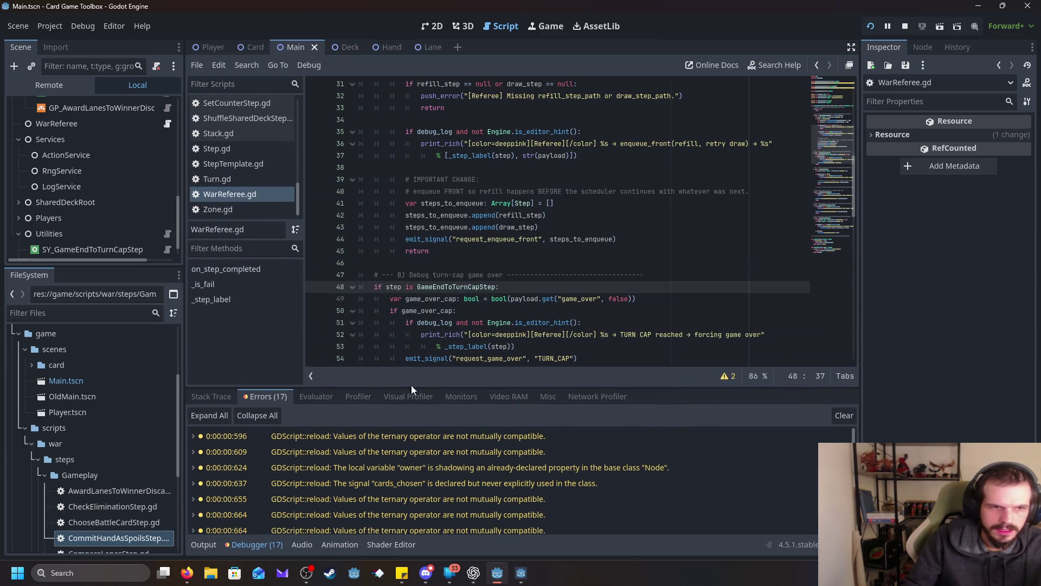
# Step: Bring back an enlarged Output log and scroll through the War run to its GAME OVER lines
pyautogui.click(203, 544)
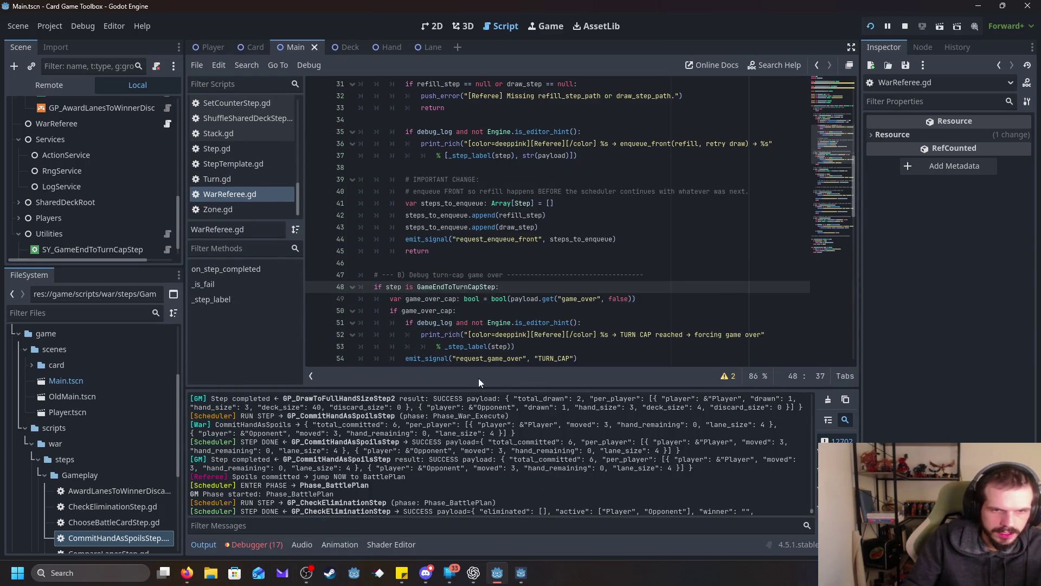
pyautogui.moveTo(472, 388); pyautogui.dragTo(474, 203)
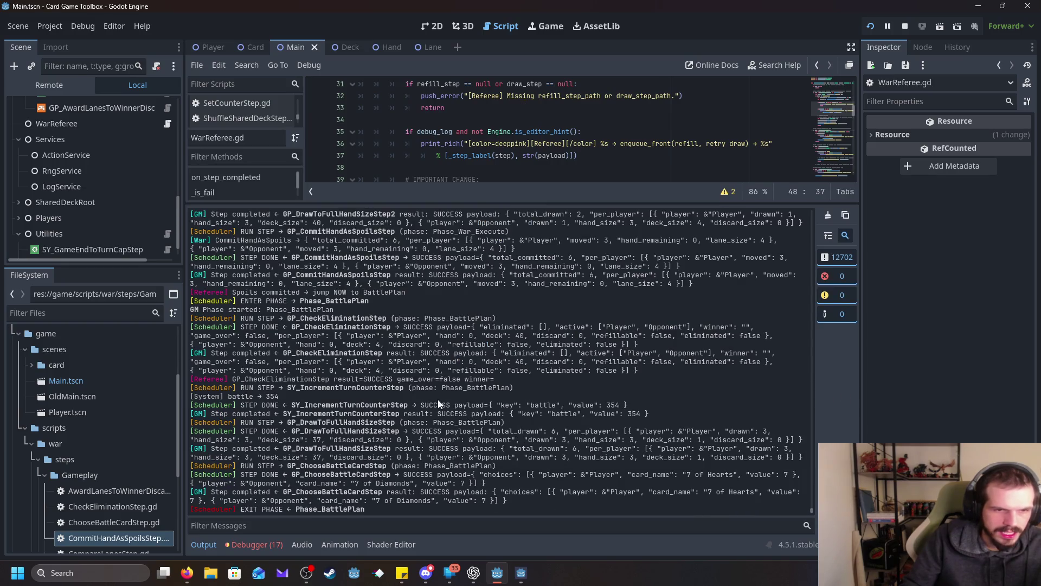
pyautogui.scroll(6, 487, 418)
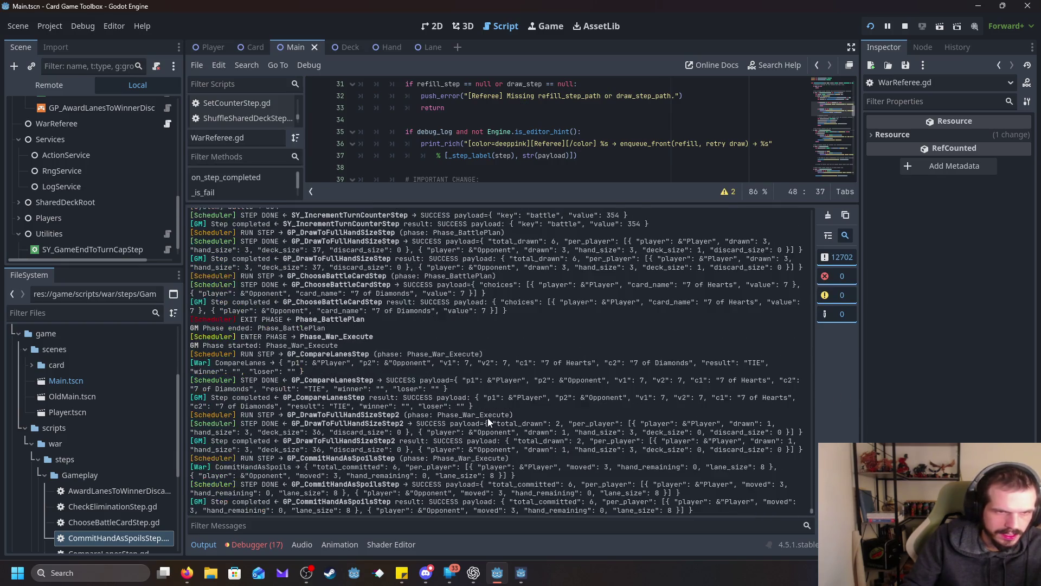
pyautogui.scroll(10, 487, 416)
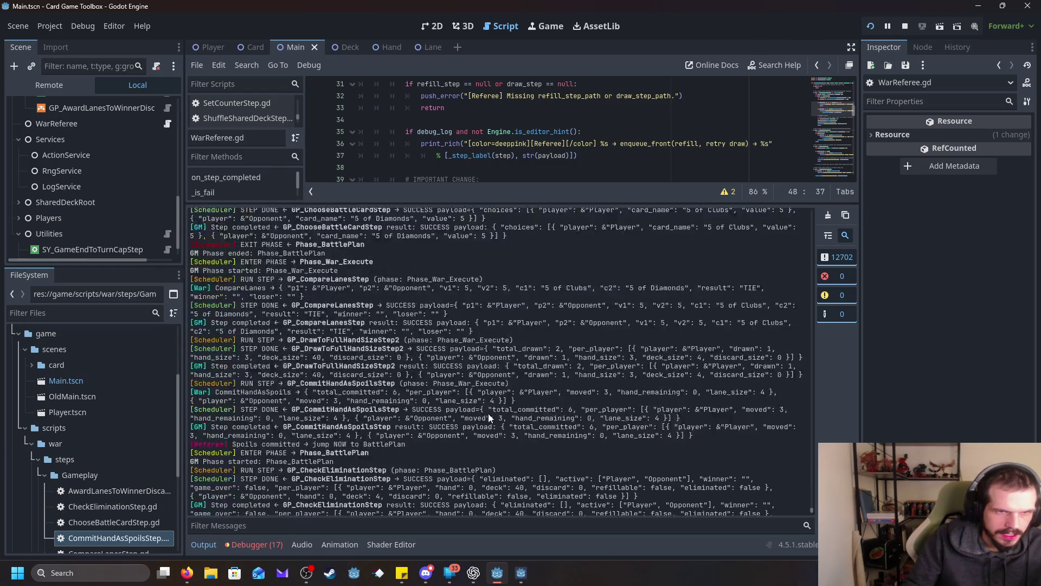
pyautogui.scroll(10, 488, 412)
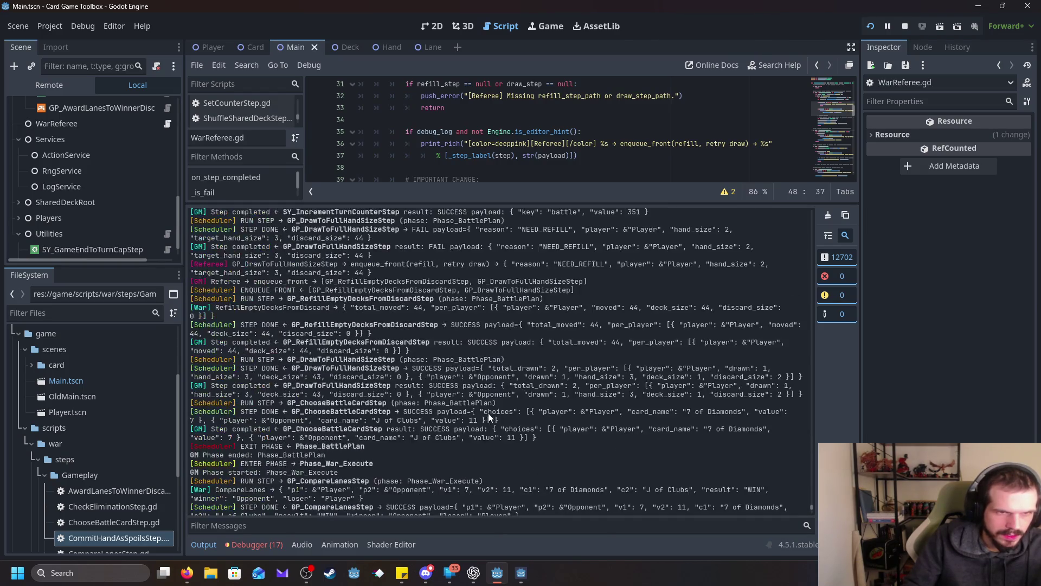
pyautogui.scroll(10, 490, 412)
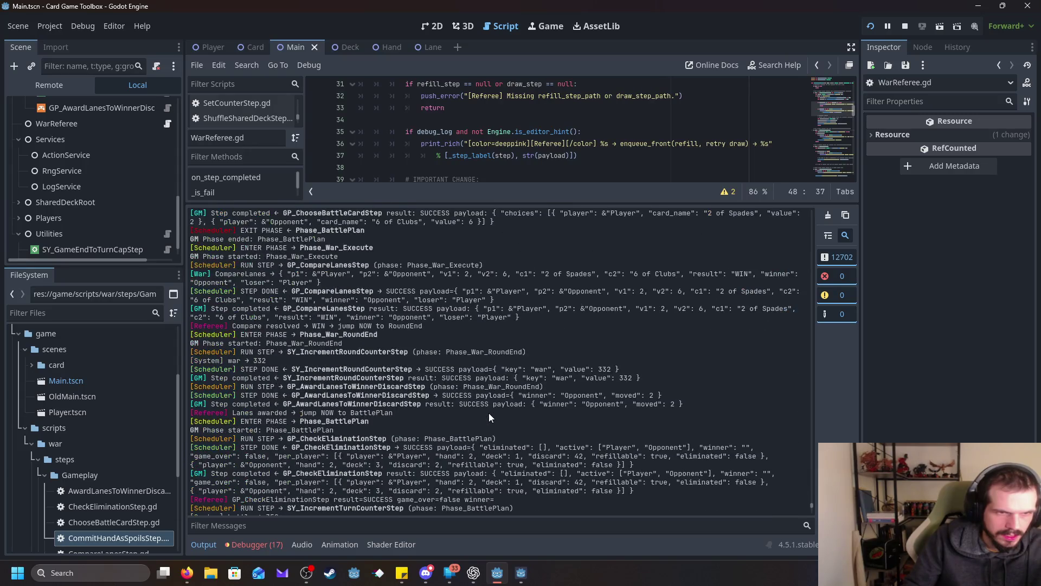
pyautogui.scroll(10, 489, 412)
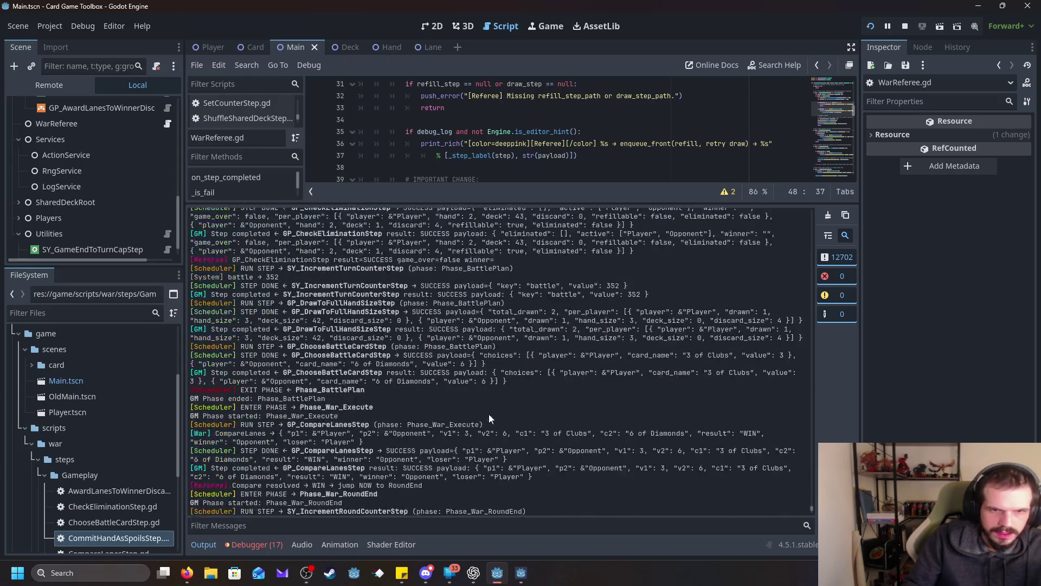
pyautogui.scroll(-15, 487, 419)
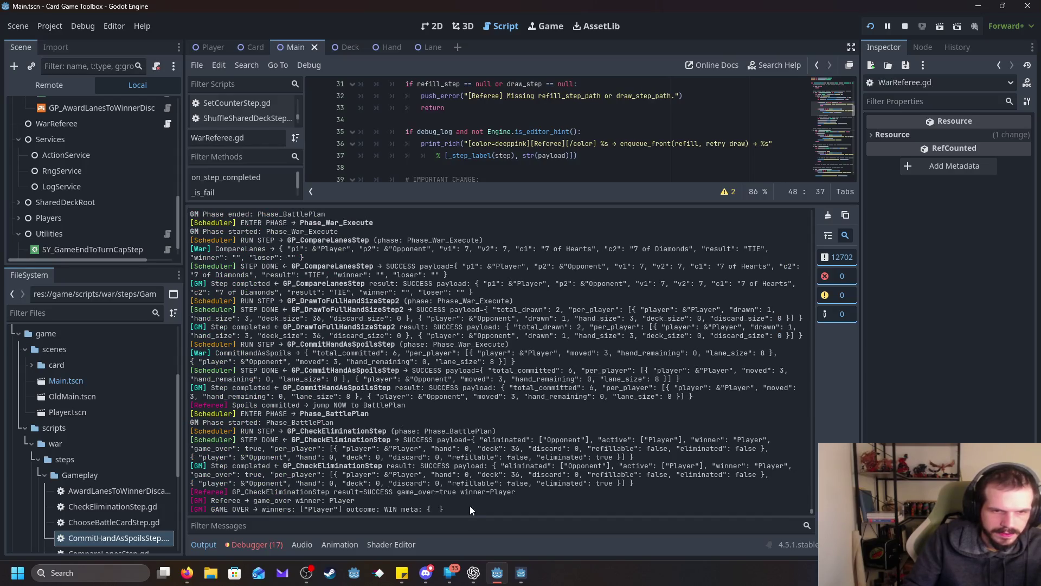
pyautogui.moveTo(470, 505); pyautogui.dragTo(369, 439)
pyautogui.moveTo(350, 374); pyautogui.dragTo(325, 217)
pyautogui.scroll(10, 315, 326)
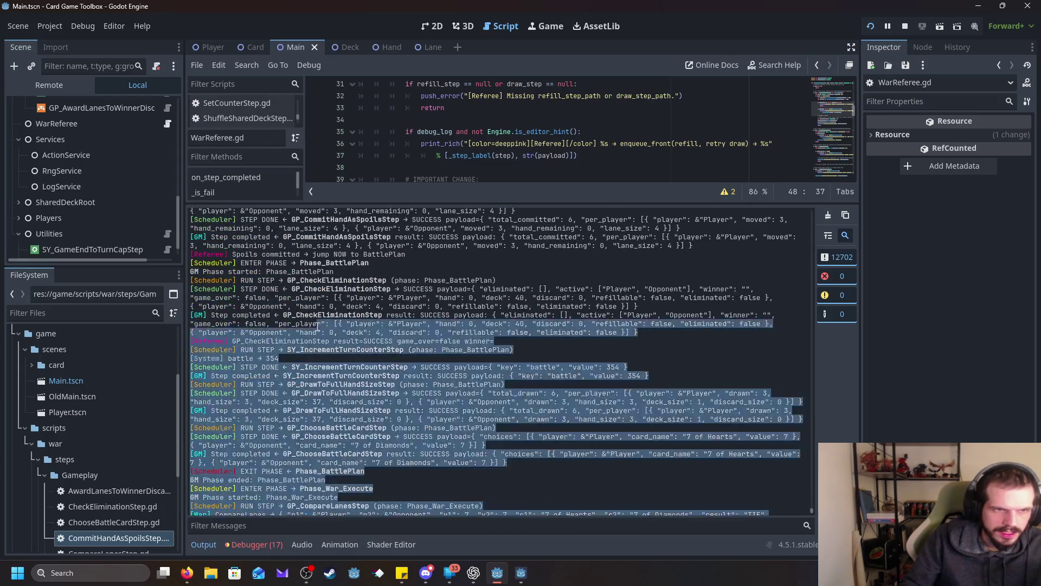
pyautogui.moveTo(314, 326)
pyautogui.mouseDown()
pyautogui.moveTo(272, 271)
pyautogui.moveTo(217, 233)
pyautogui.moveTo(177, 231)
pyautogui.moveTo(197, 208)
pyautogui.mouseUp()
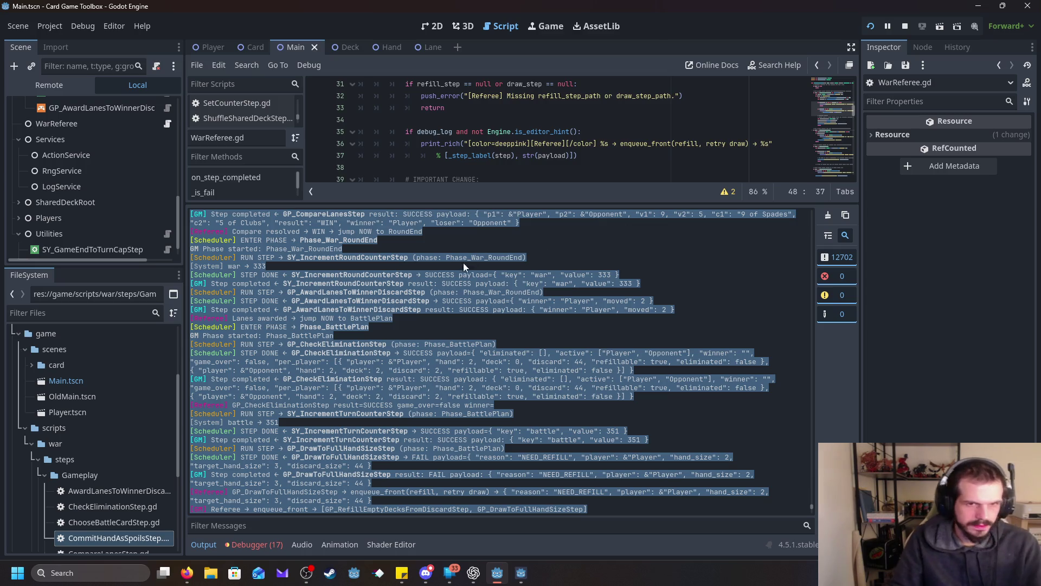
pyautogui.click(432, 309)
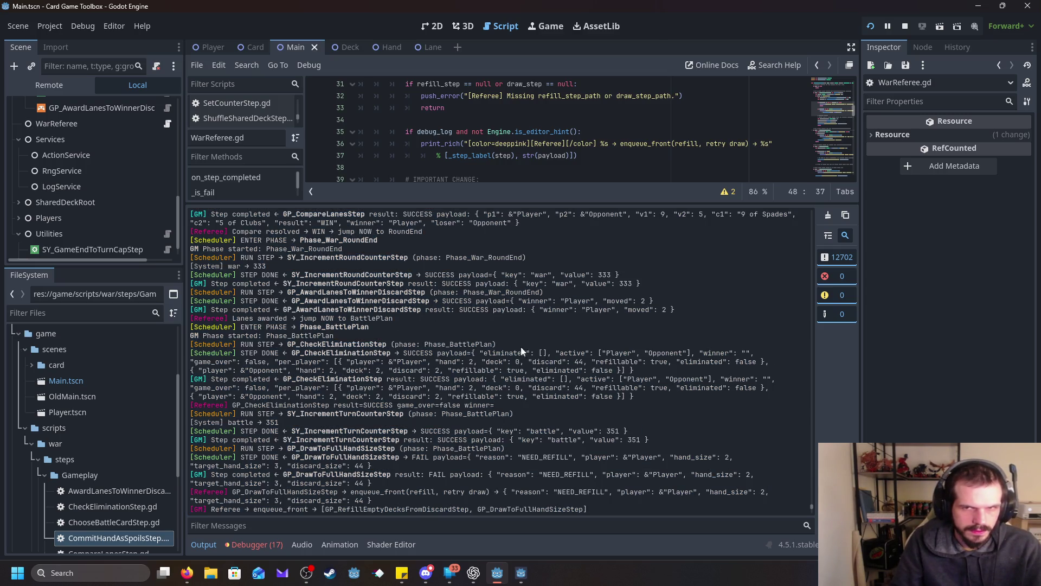
pyautogui.hotkey('alt', 'Tab')
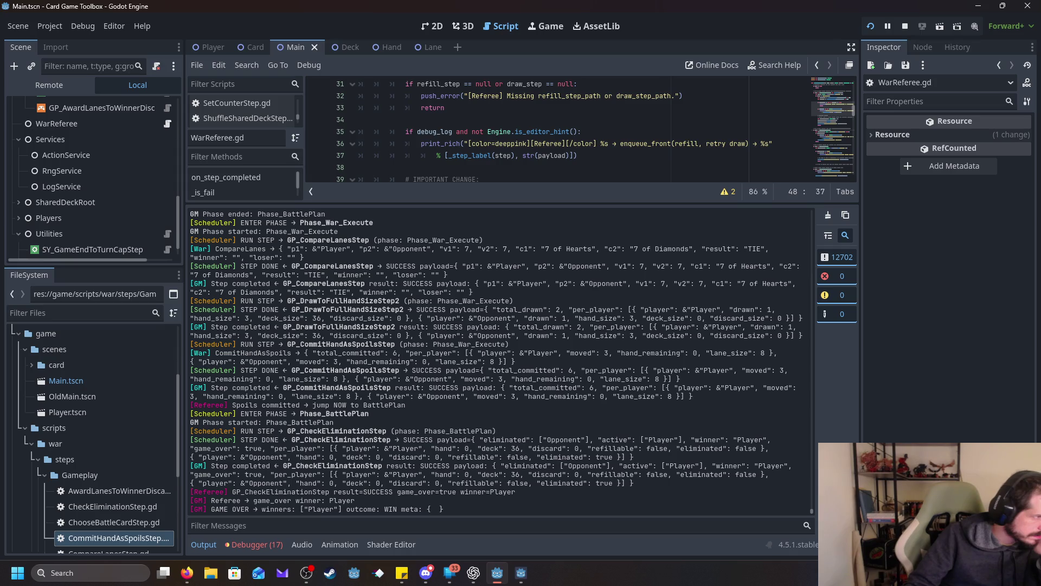
pyautogui.hotkey('alt', 'Tab')
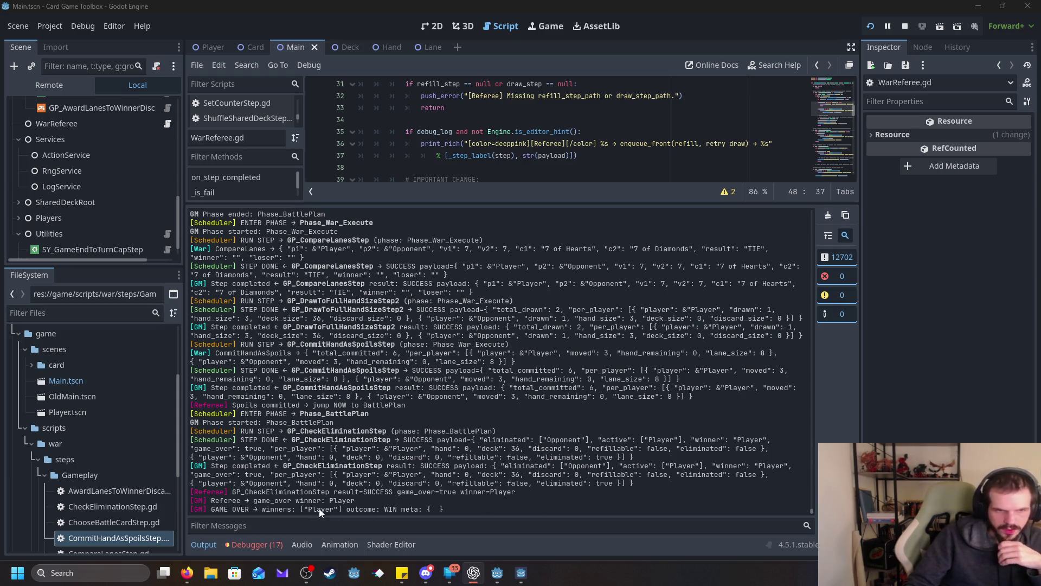
# Step: Select the 'GAME OVER → winners: ["Player"]' line in the output log, then switch to ChatGPT
pyautogui.moveTo(221, 493); pyautogui.dragTo(545, 489)
pyautogui.moveTo(216, 493)
pyautogui.mouseDown()
pyautogui.moveTo(352, 501)
pyautogui.moveTo(287, 493)
pyautogui.moveTo(218, 504)
pyautogui.moveTo(381, 501)
pyautogui.mouseUp()
pyautogui.click(220, 504)
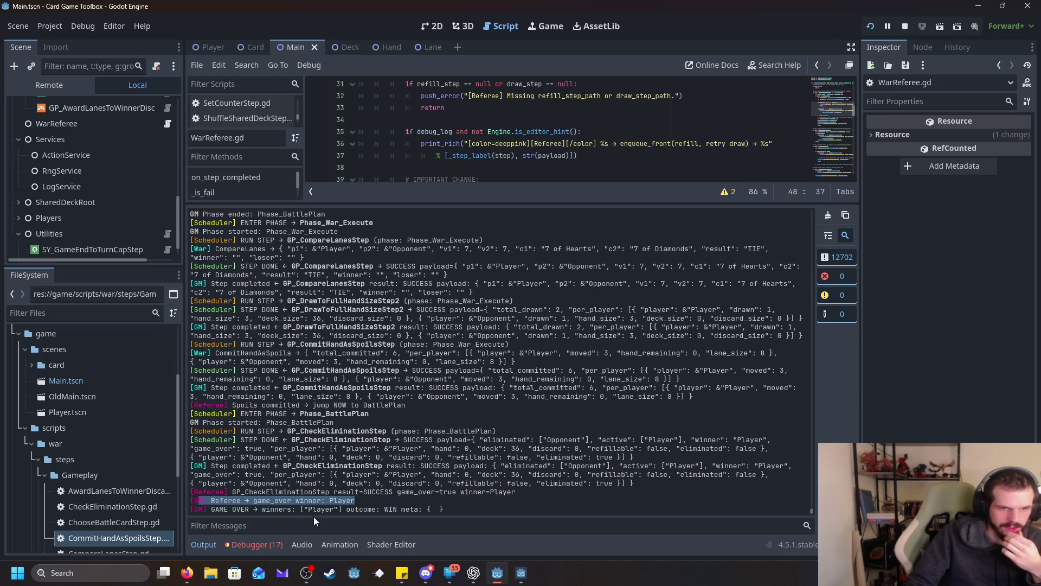
pyautogui.moveTo(203, 509); pyautogui.dragTo(470, 510)
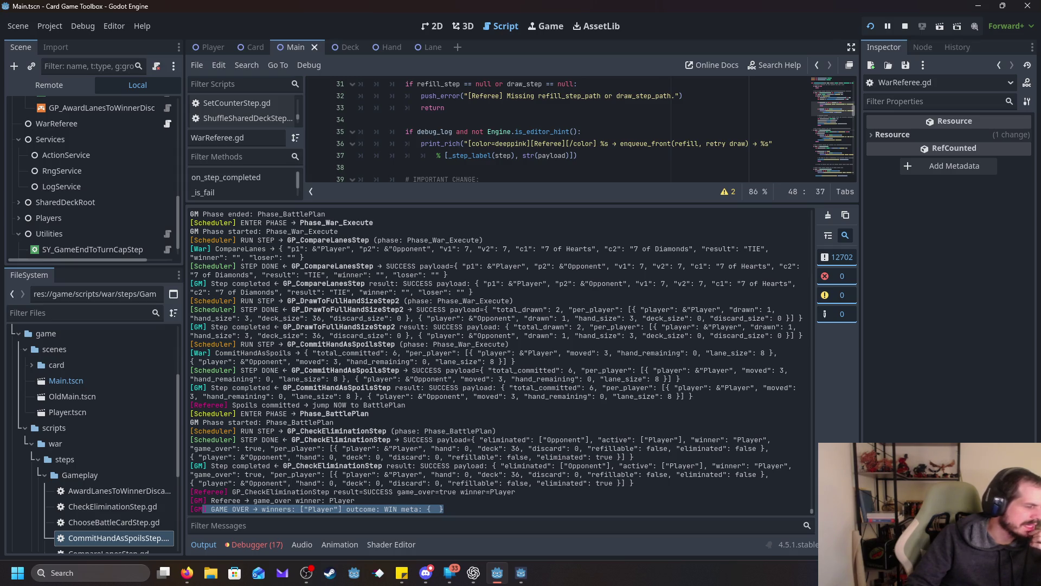
pyautogui.hotkey('alt', 'Tab')
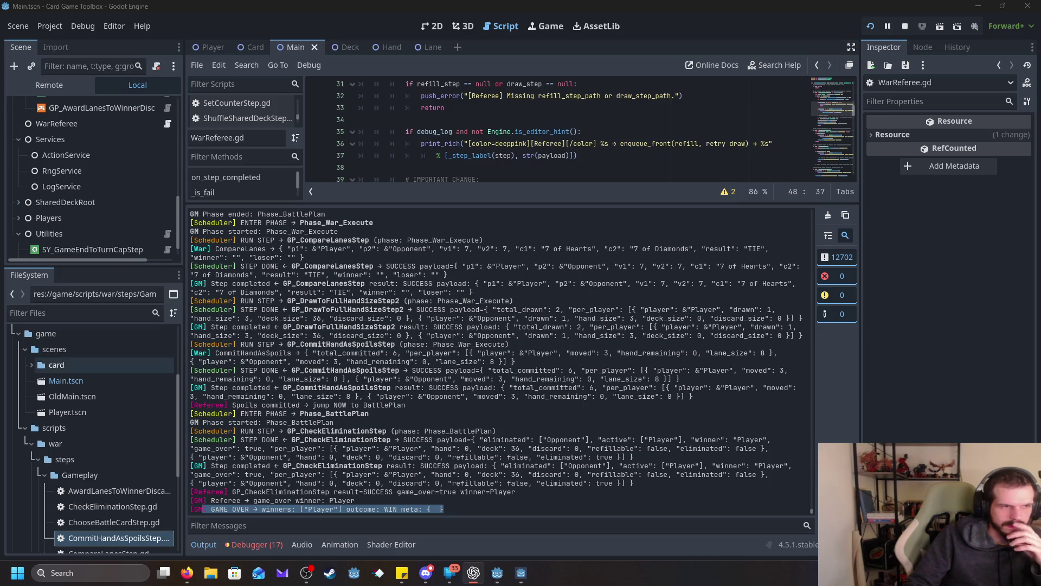
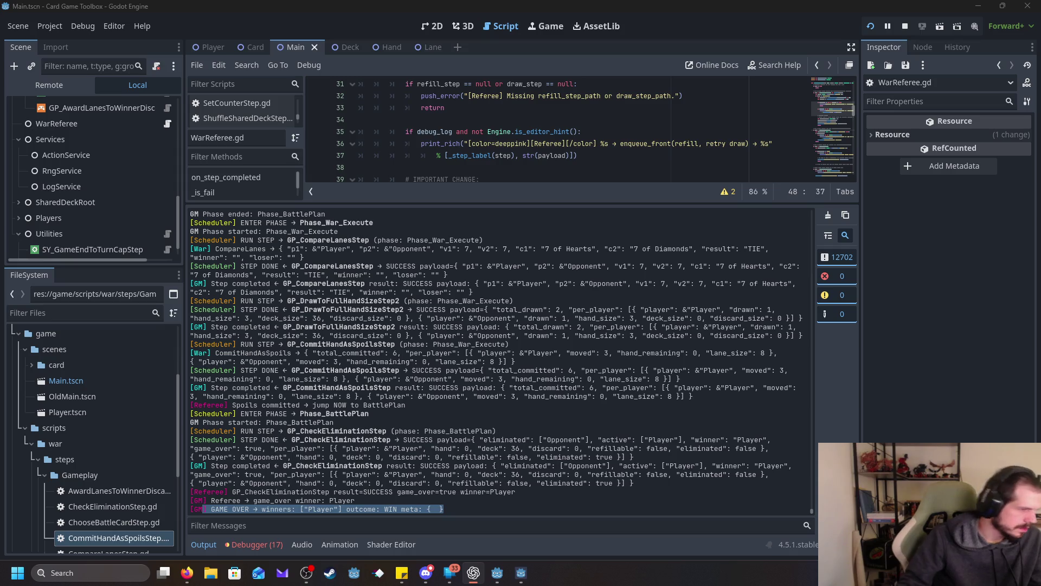
# Step: Minimise the Godot editor with Win+D to reveal the Windows desktop
pyautogui.press('super+d')
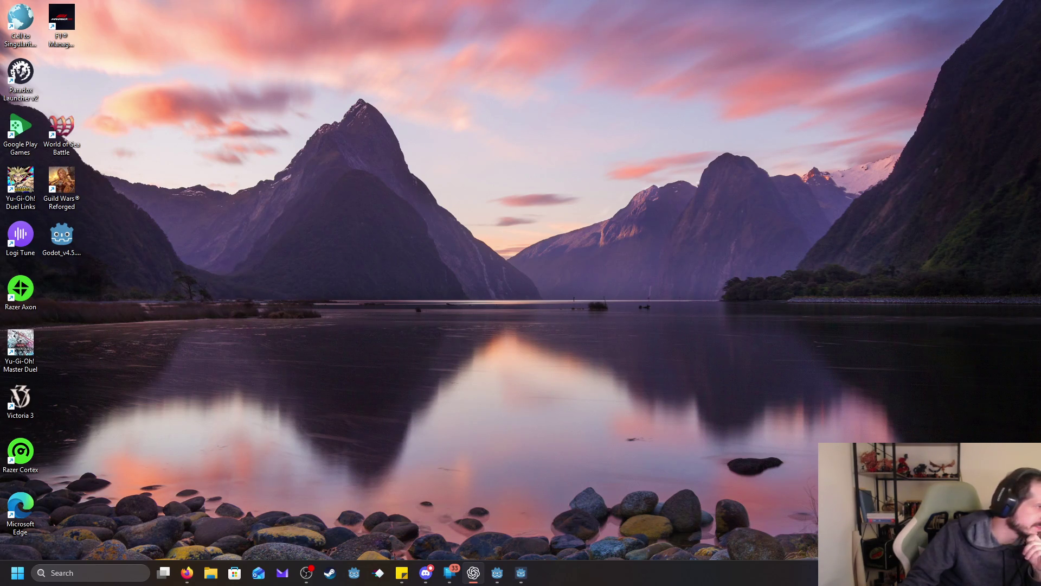
# Step: Restore the Godot editor with Win+D and collapse the FileSystem tree to its top level
pyautogui.press('super+d')
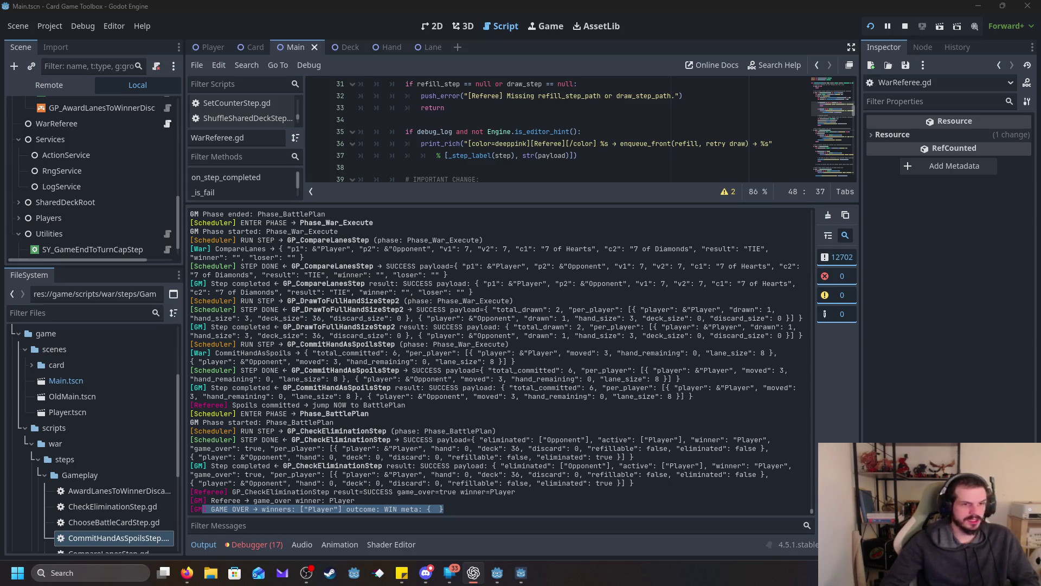
pyautogui.click(26, 430)
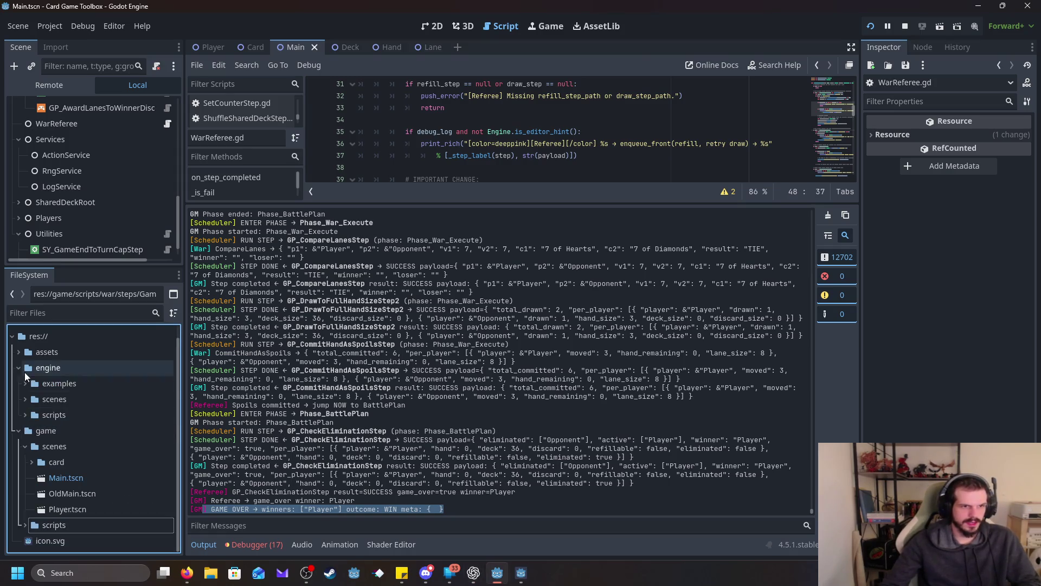
# Step: Expand engine/scripts in the FileSystem dock and select the services folder
pyautogui.click(24, 414)
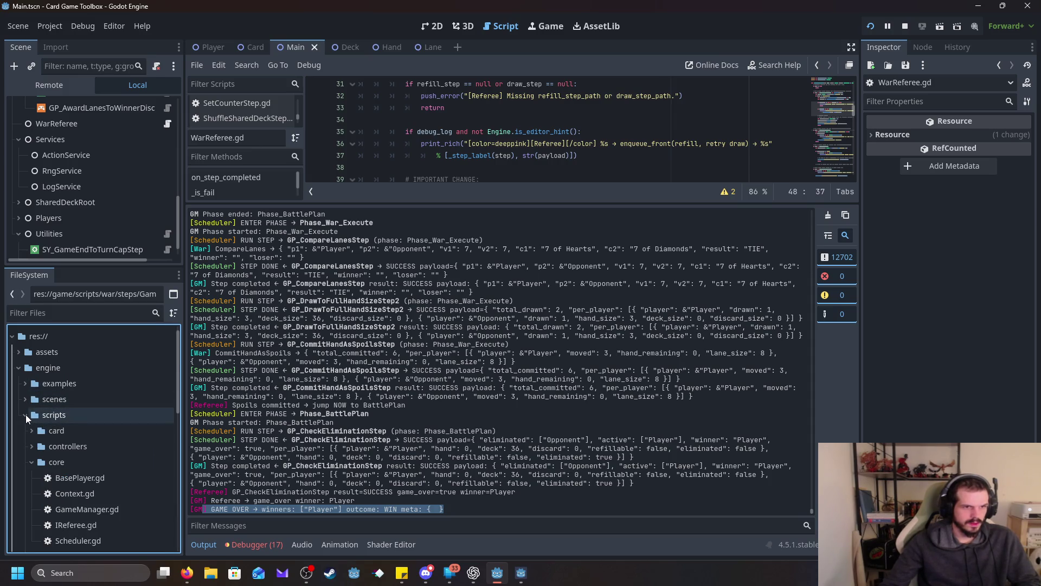
pyautogui.click(32, 462)
pyautogui.click(31, 493)
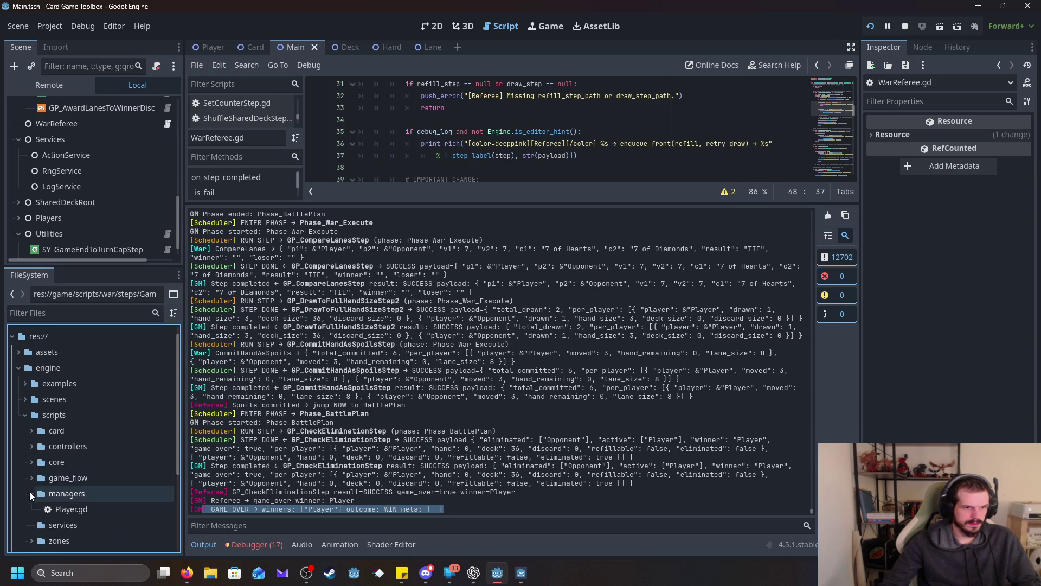
pyautogui.click(30, 493)
pyautogui.click(53, 509)
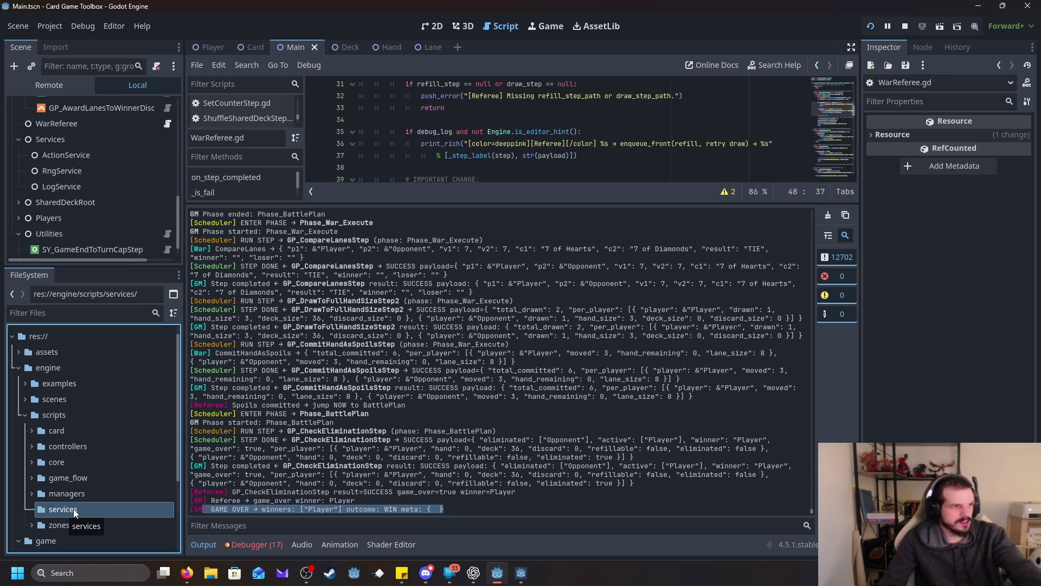
# Step: Create a new script named GameStateLogger.gd in the services folder and select it
pyautogui.rightClick(69, 505)
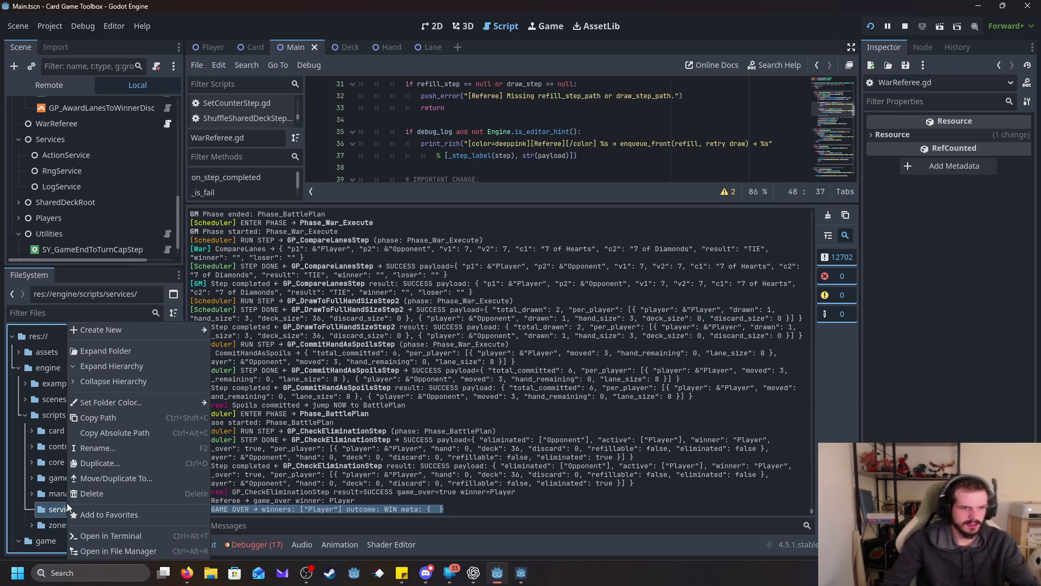
pyautogui.moveTo(135, 323)
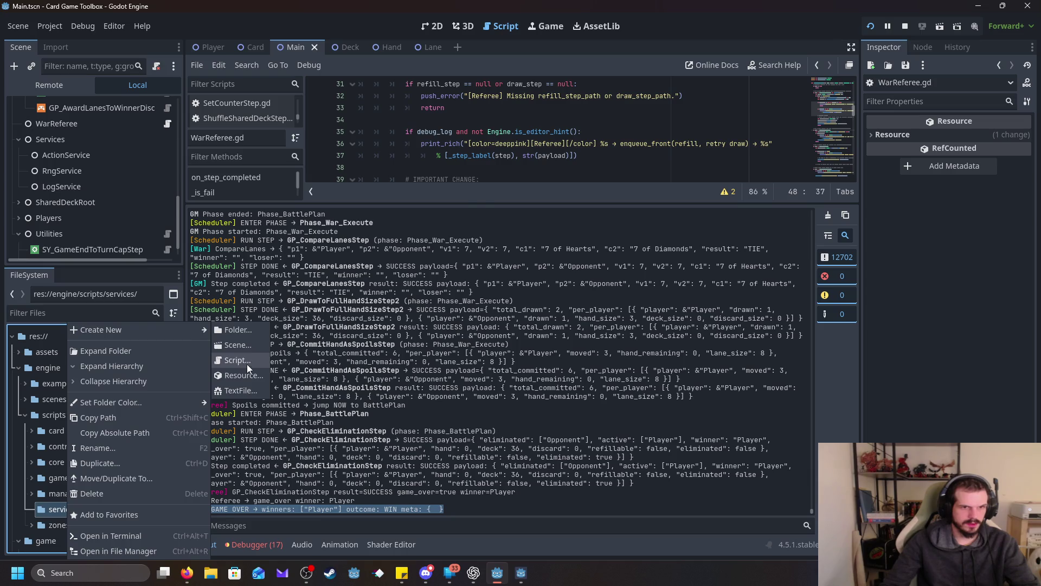
pyautogui.click(246, 363)
pyautogui.moveTo(437, 580)
pyautogui.write('GameS')
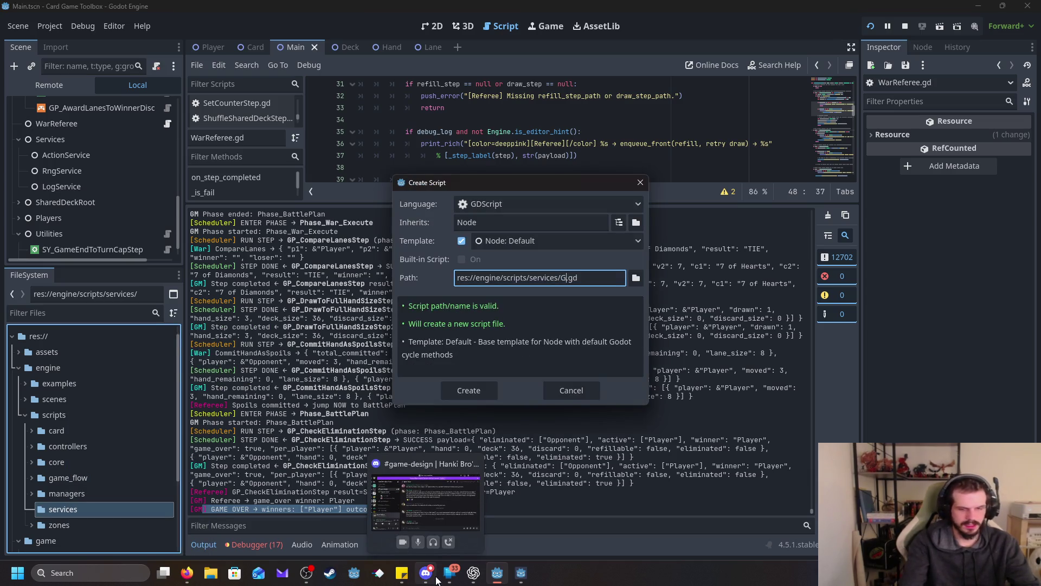
pyautogui.write('tateLogg')
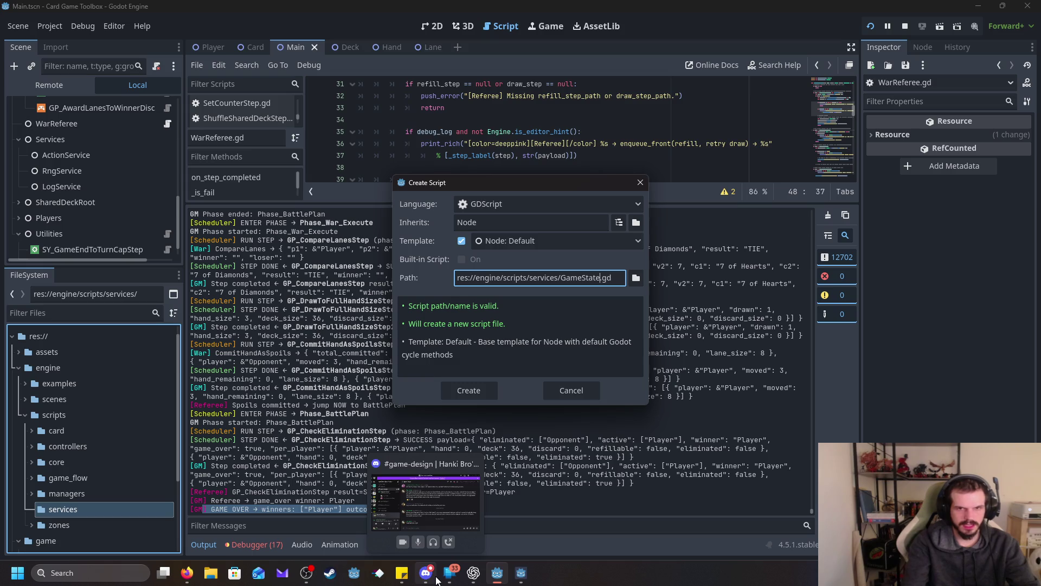
pyautogui.write('er')
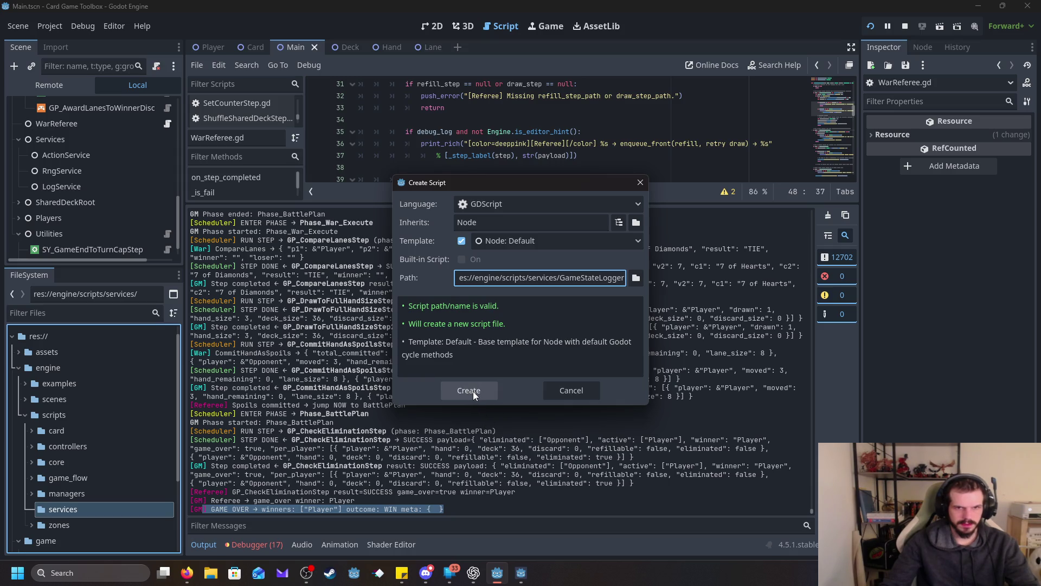
pyautogui.click(473, 392)
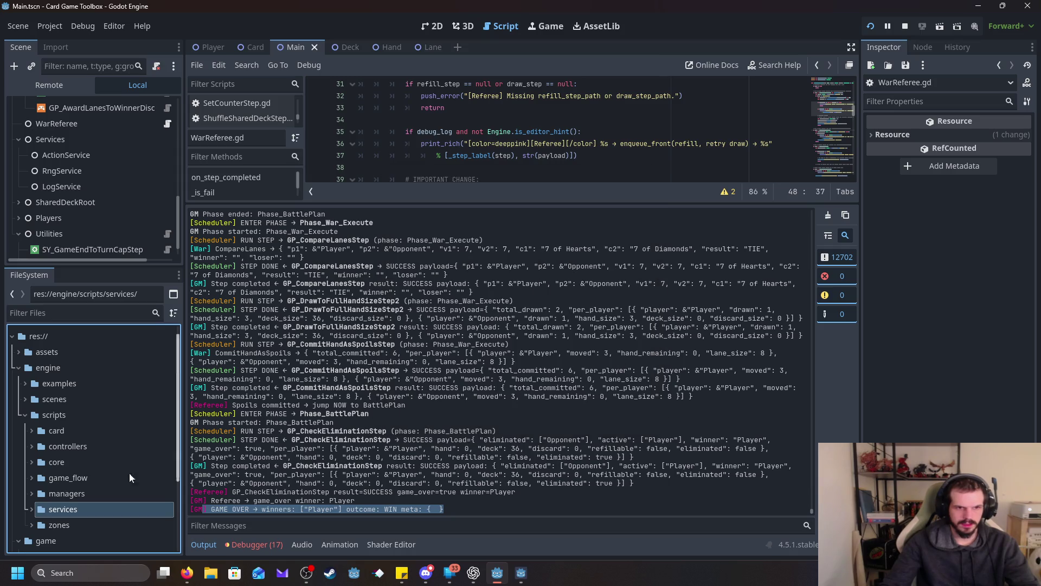
pyautogui.click(33, 508)
pyautogui.click(76, 525)
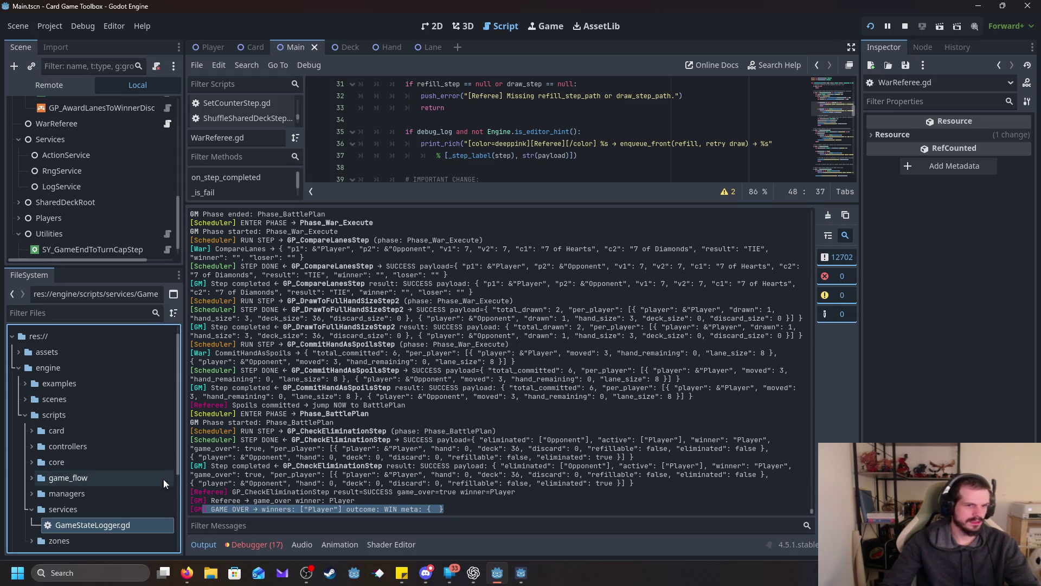
# Step: Open GameStateLogger.gd, enlarge the code area, and paste the 127-line logger code over the template
pyautogui.doubleClick(92, 525)
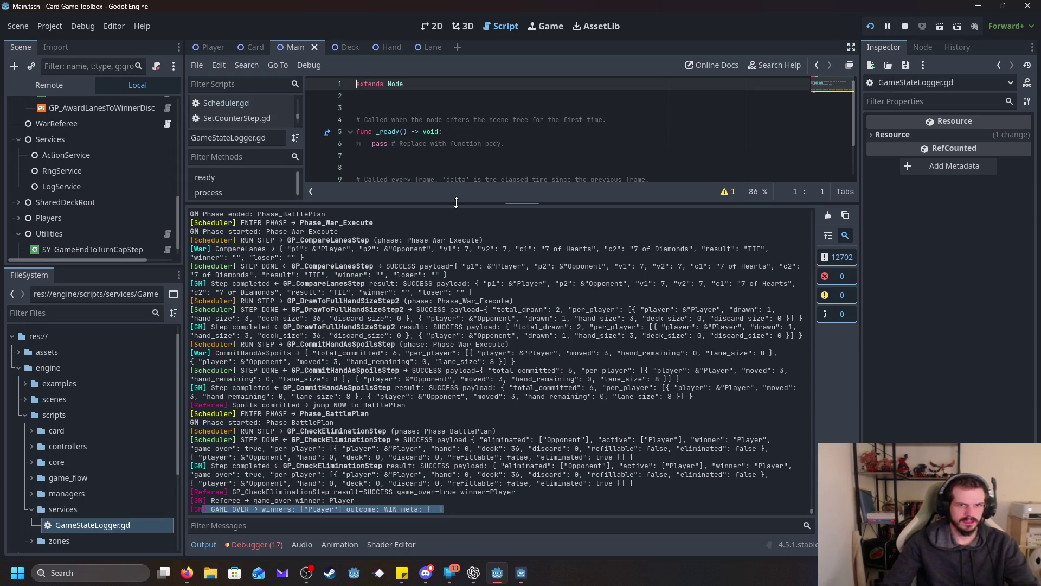
pyautogui.moveTo(452, 202); pyautogui.dragTo(462, 473)
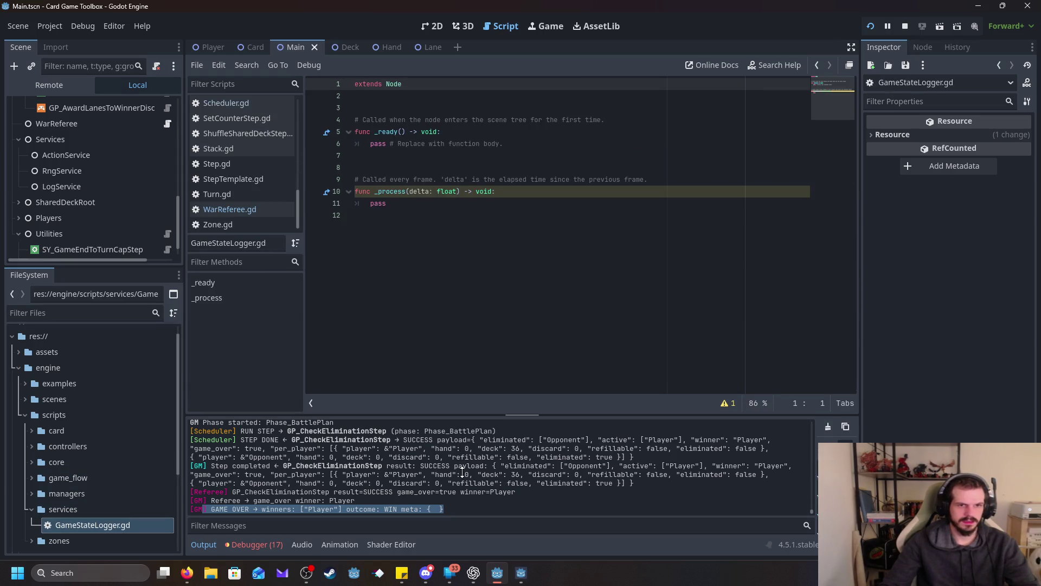
pyautogui.click(465, 331)
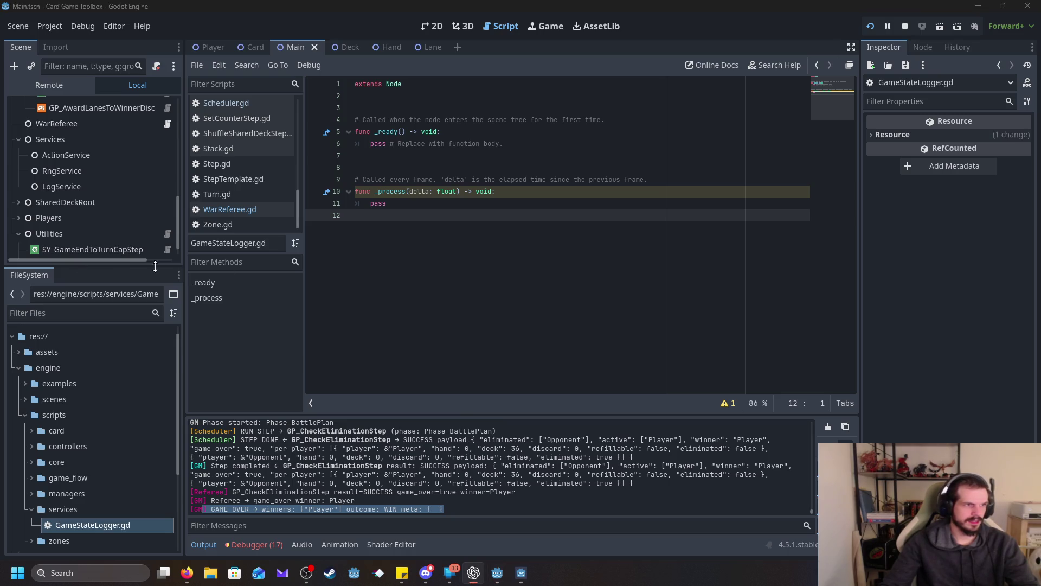
pyautogui.hotkey('ctrl', 'a')
pyautogui.hotkey('ctrl', 'v')
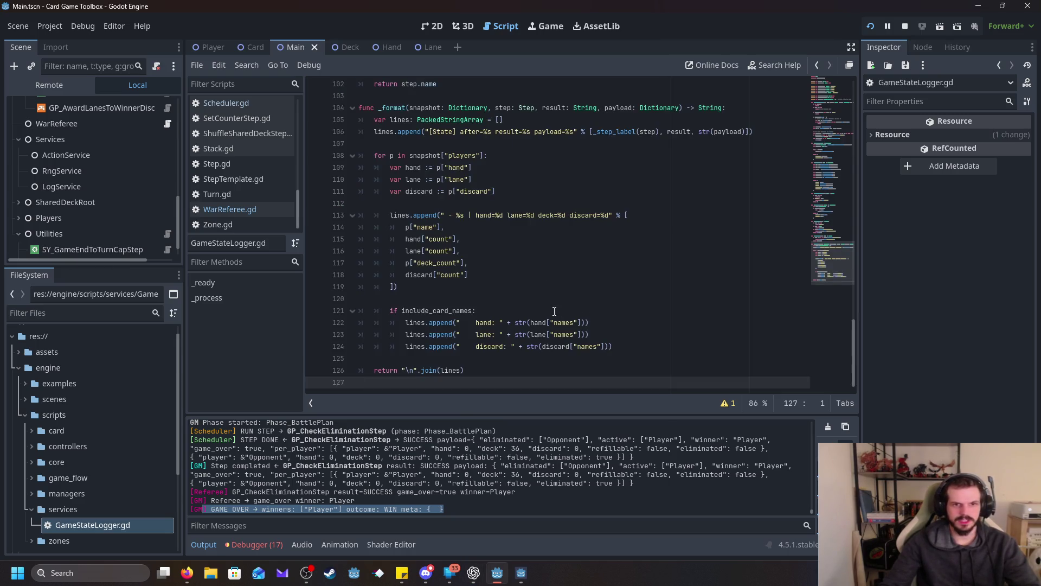
# Step: Give the hand variable on line 109 an explicit Hand type instead of := inference
pyautogui.scroll(20, 569, 314)
pyautogui.scroll(12, 553, 312)
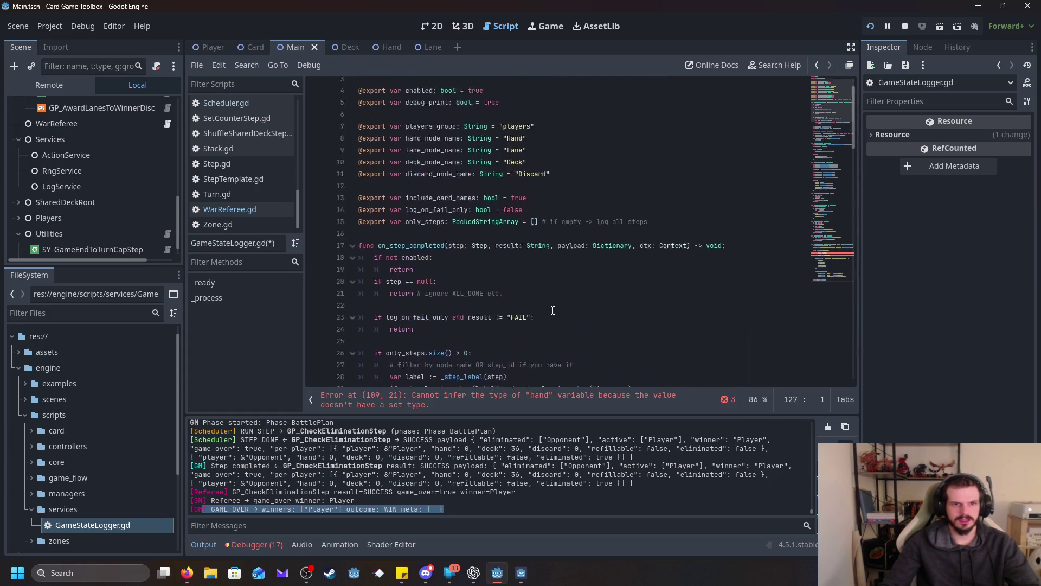
pyautogui.click(507, 399)
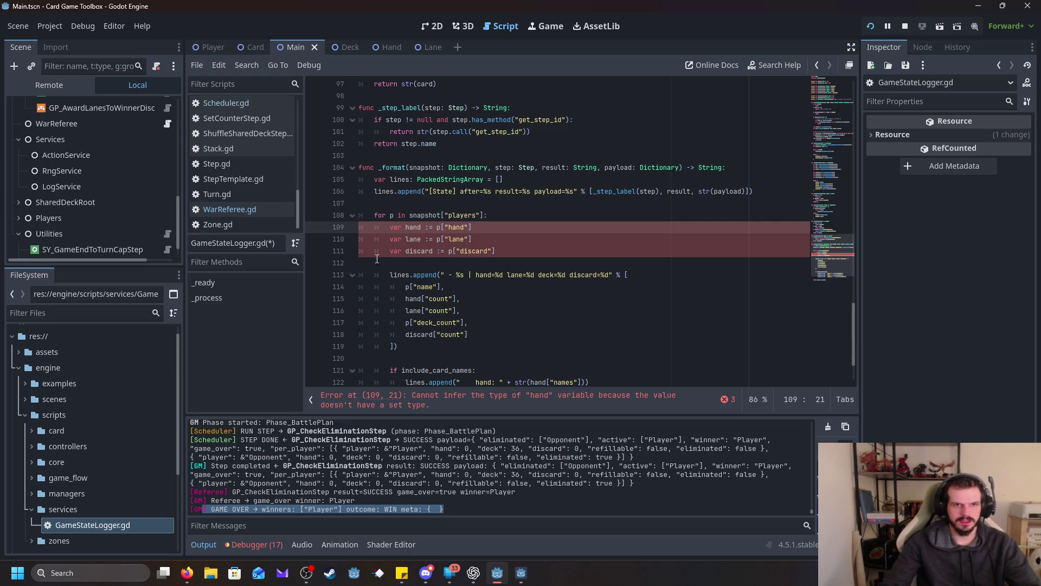
pyautogui.click(422, 228)
pyautogui.click(507, 287)
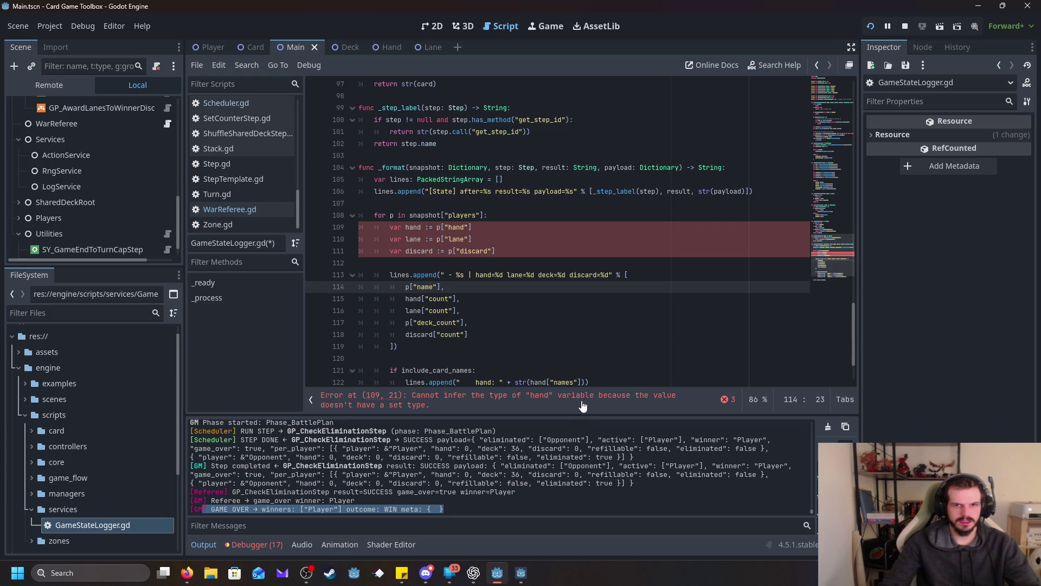
pyautogui.click(417, 227)
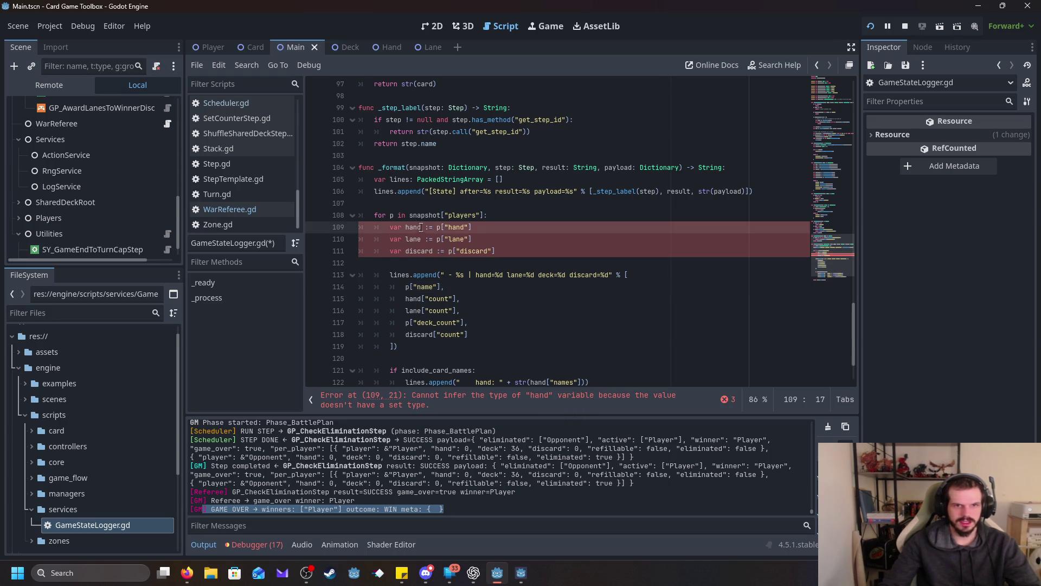
pyautogui.write(': HAn')
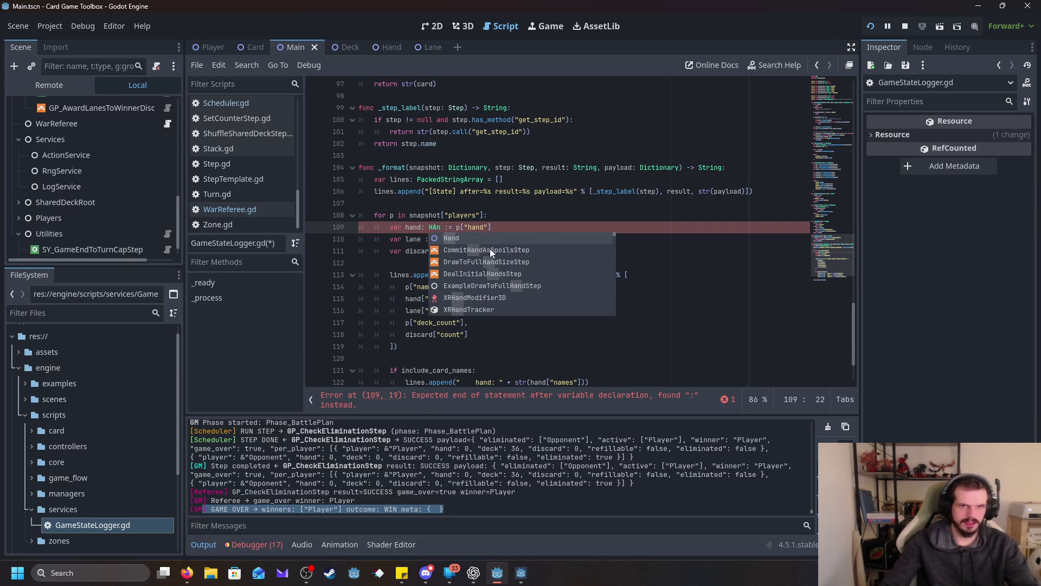
pyautogui.click(466, 237)
pyautogui.click(471, 240)
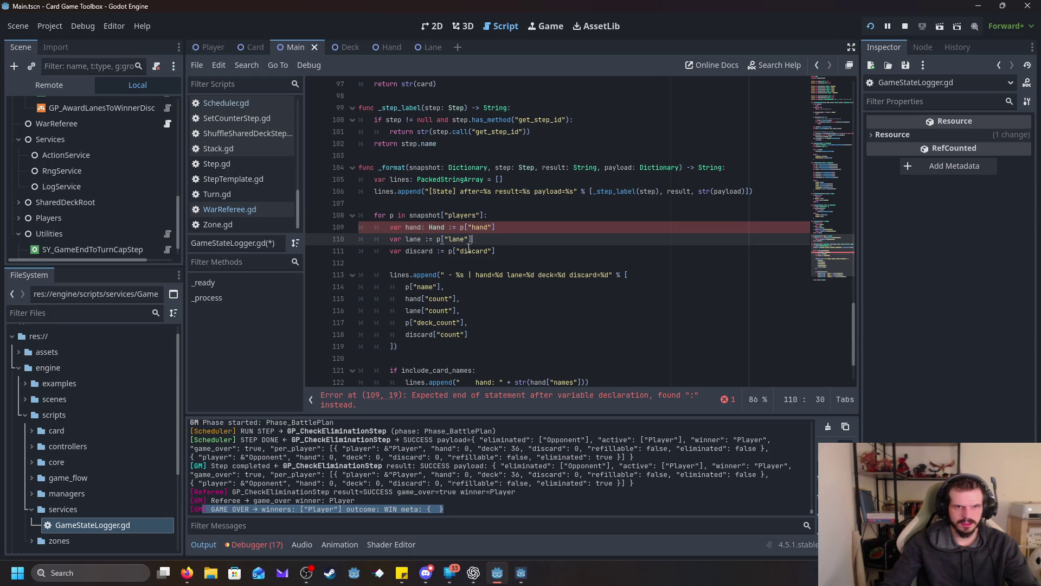
pyautogui.click(453, 227)
pyautogui.press('BackSpace')
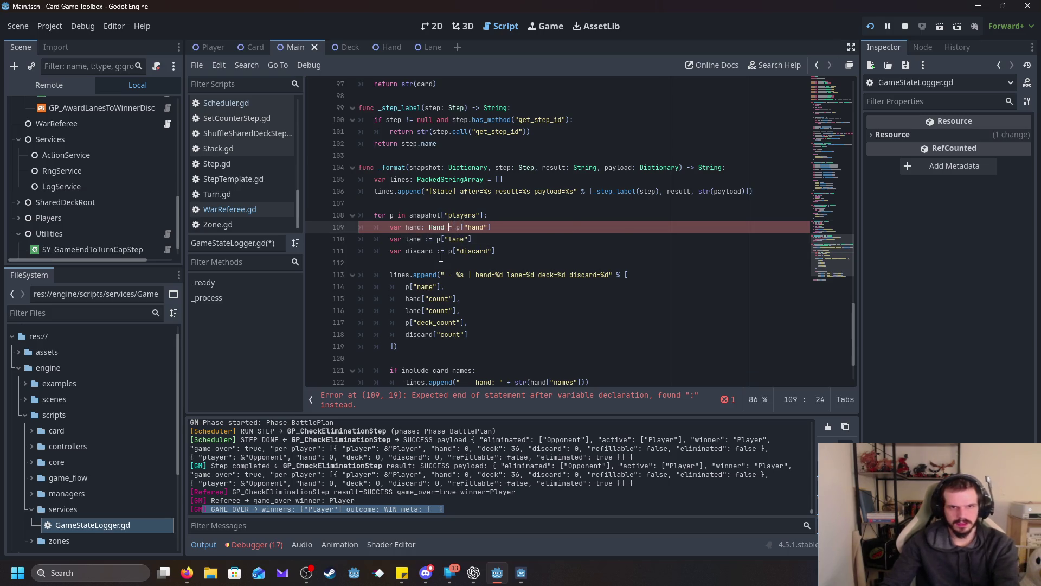
# Step: Give the lane variable on line 110 an explicit Lane type
pyautogui.click(428, 239)
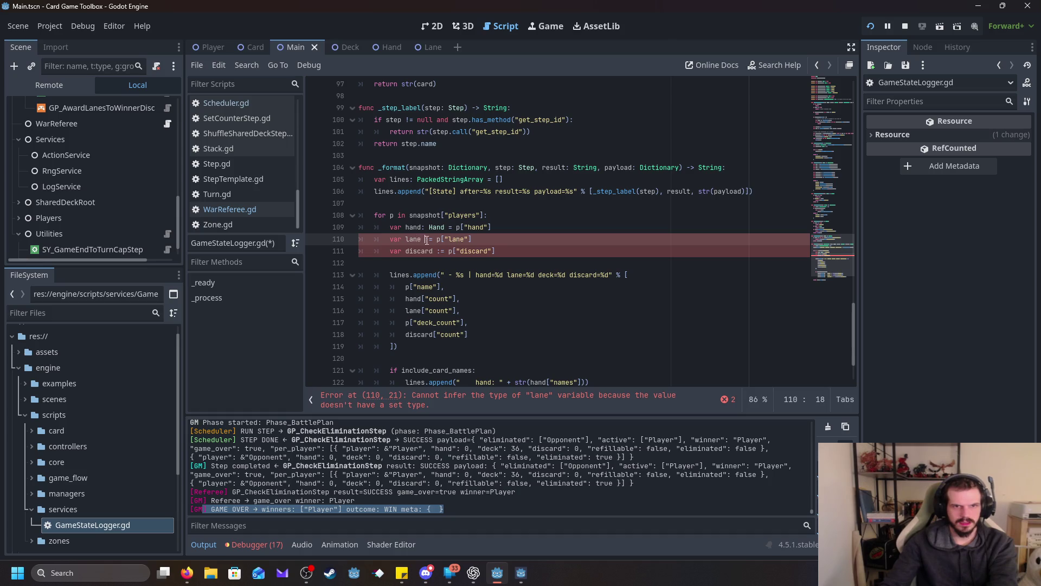
pyautogui.press('Delete')
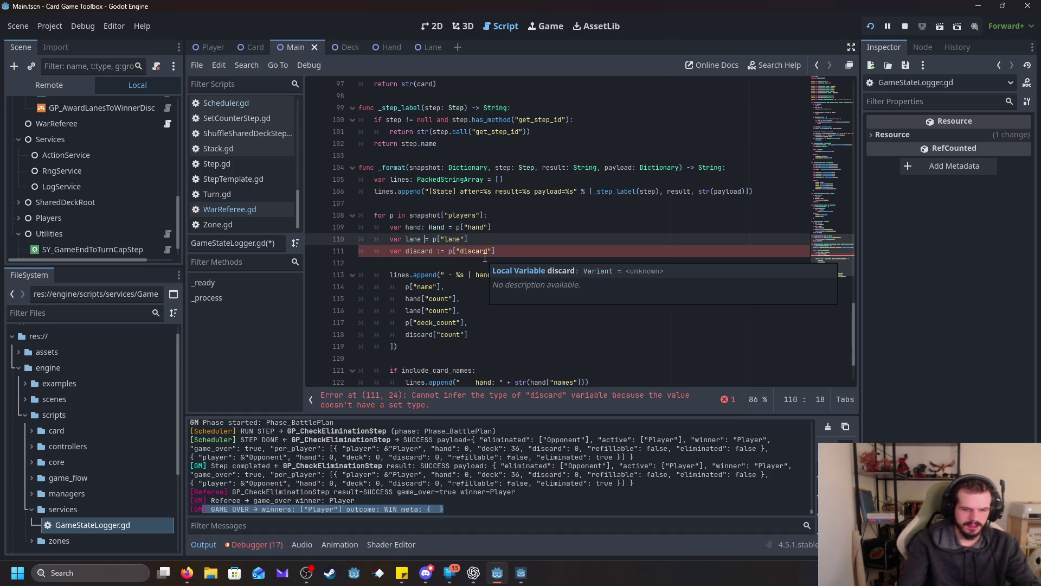
pyautogui.press('Left')
pyautogui.write(': Lane')
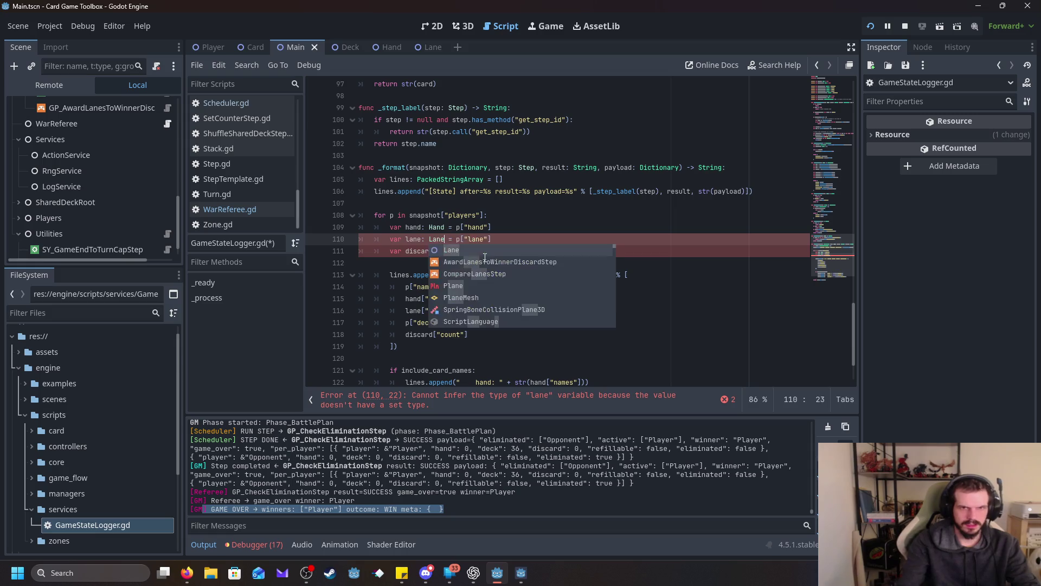
pyautogui.press('Escape')
# Step: Change line 111 to read 'var discard: Stack = p["discard"]'
pyautogui.click(444, 251)
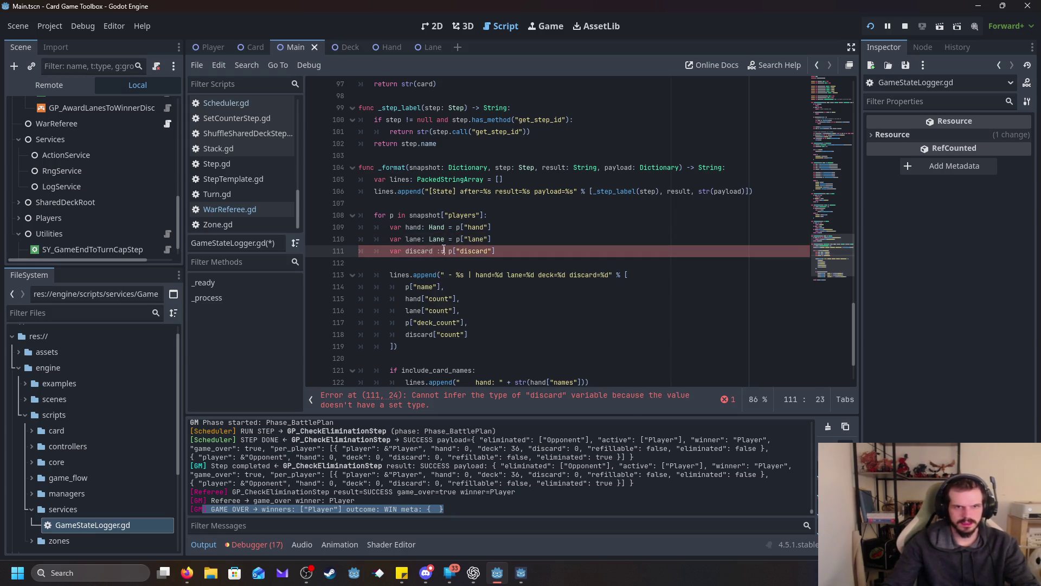
pyautogui.press('Left')
pyautogui.press('BackSpace')
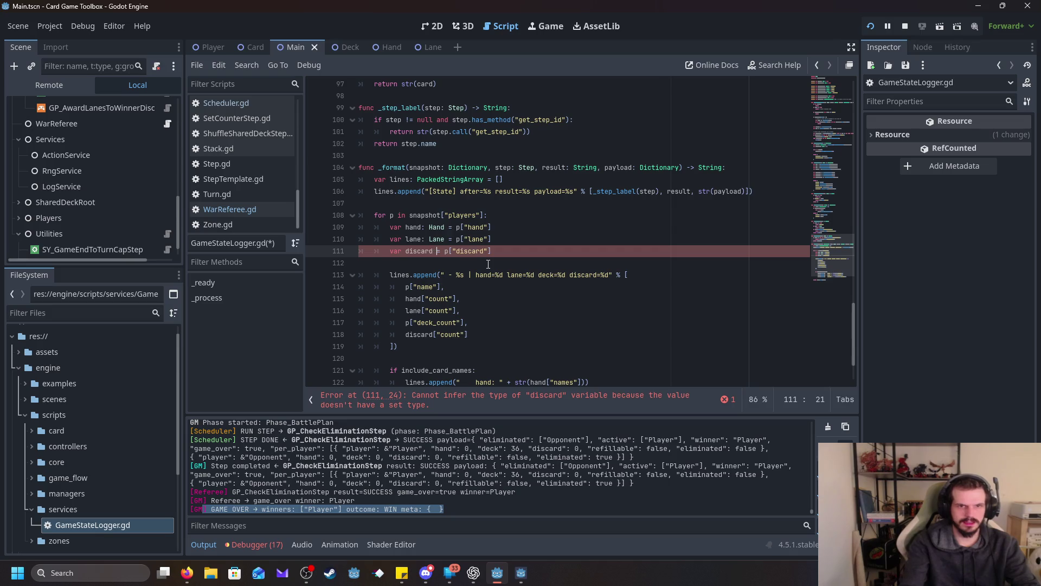
pyautogui.write('Stack')
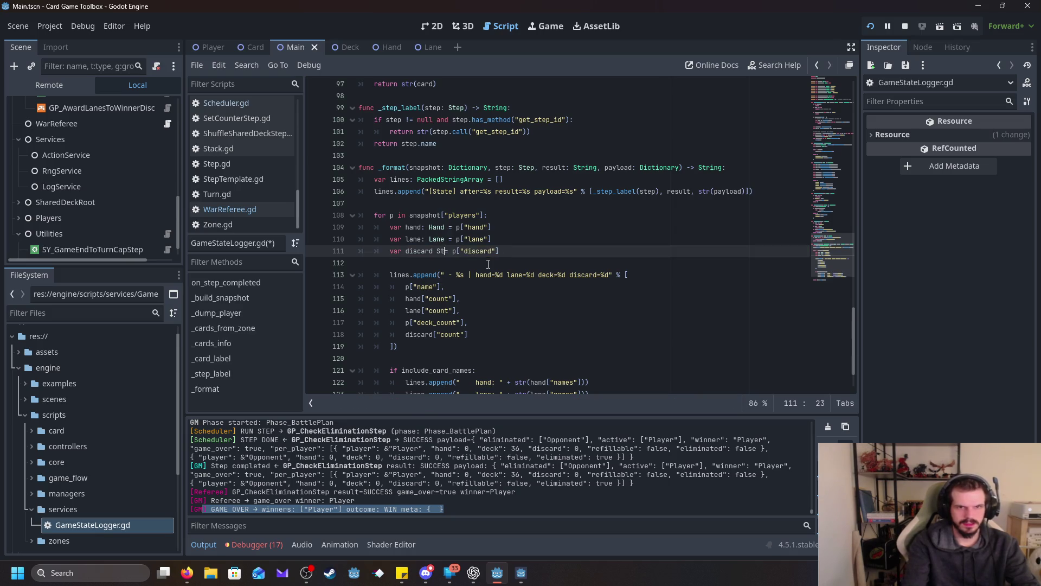
pyautogui.press('Left')
pyautogui.press('Left')
pyautogui.press('Left')
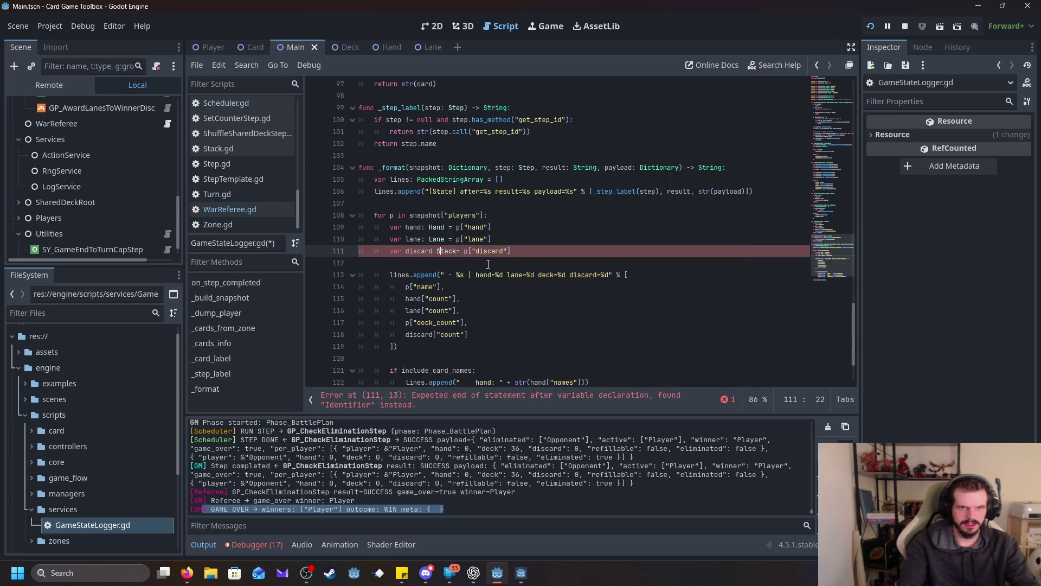
pyautogui.write(':')
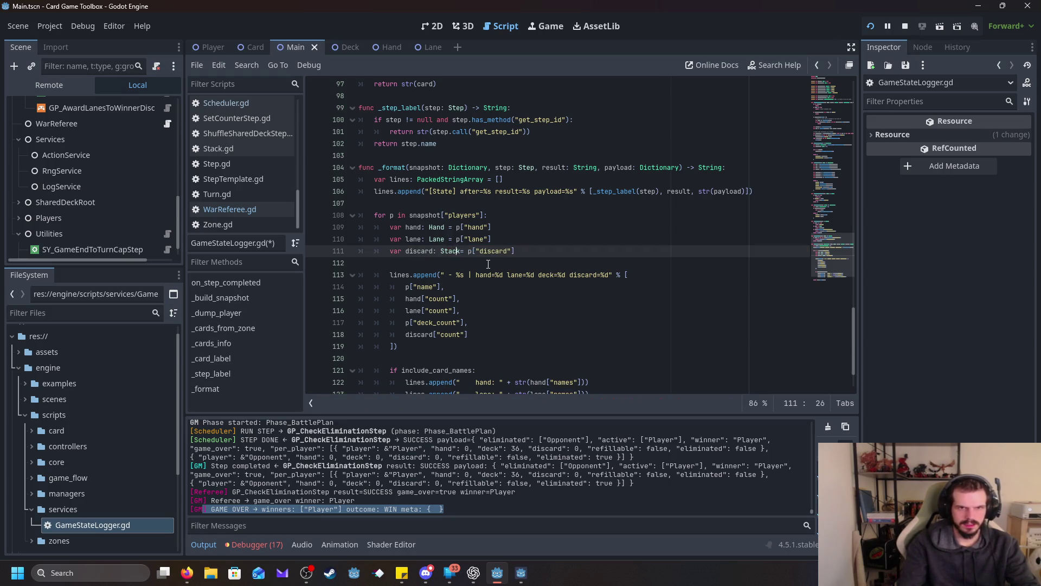
pyautogui.click(618, 302)
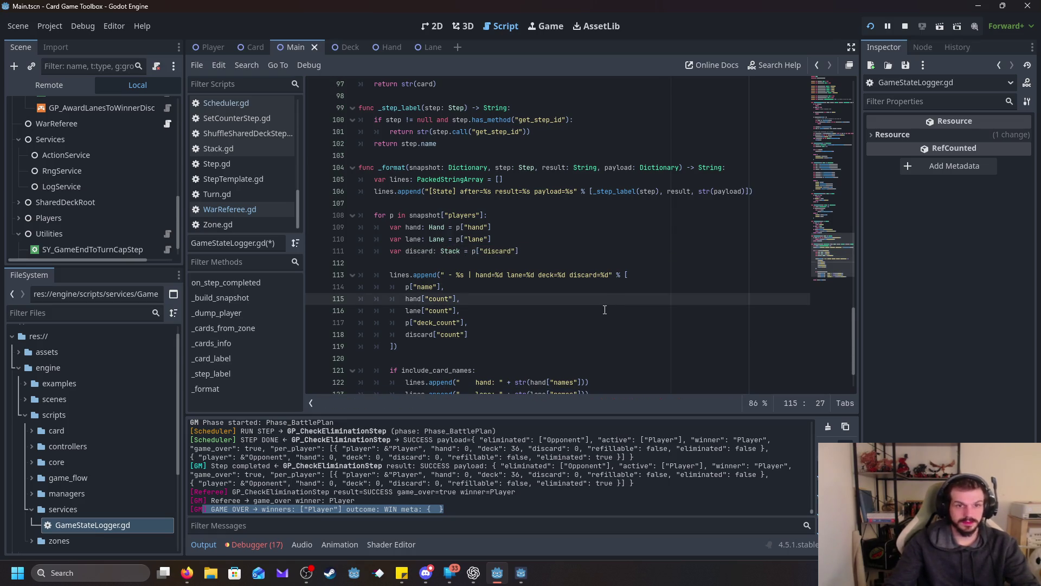
pyautogui.scroll(-1, 604, 310)
pyautogui.scroll(-1, 591, 303)
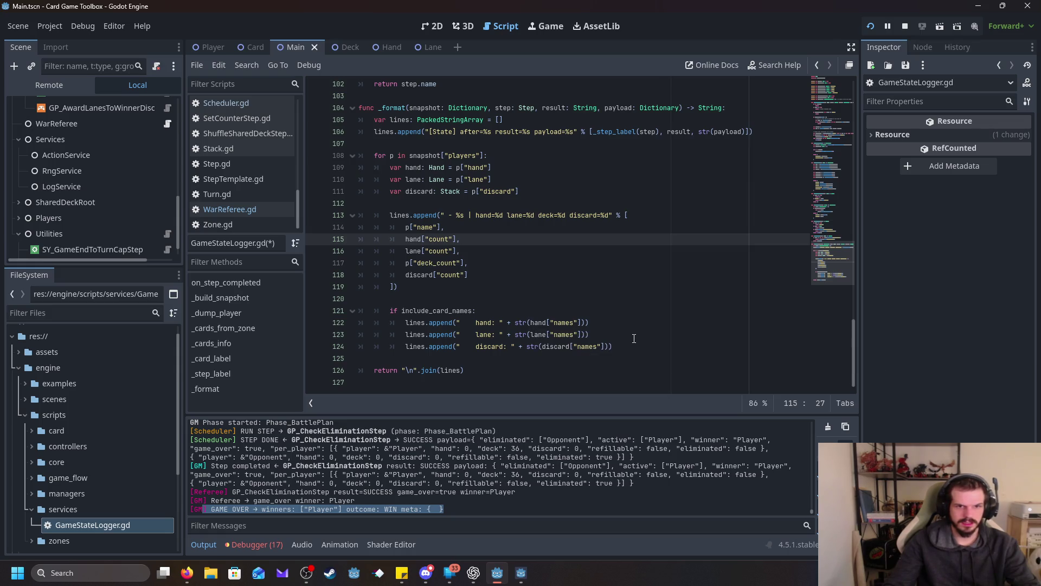
pyautogui.scroll(1, 634, 338)
pyautogui.scroll(8, 634, 339)
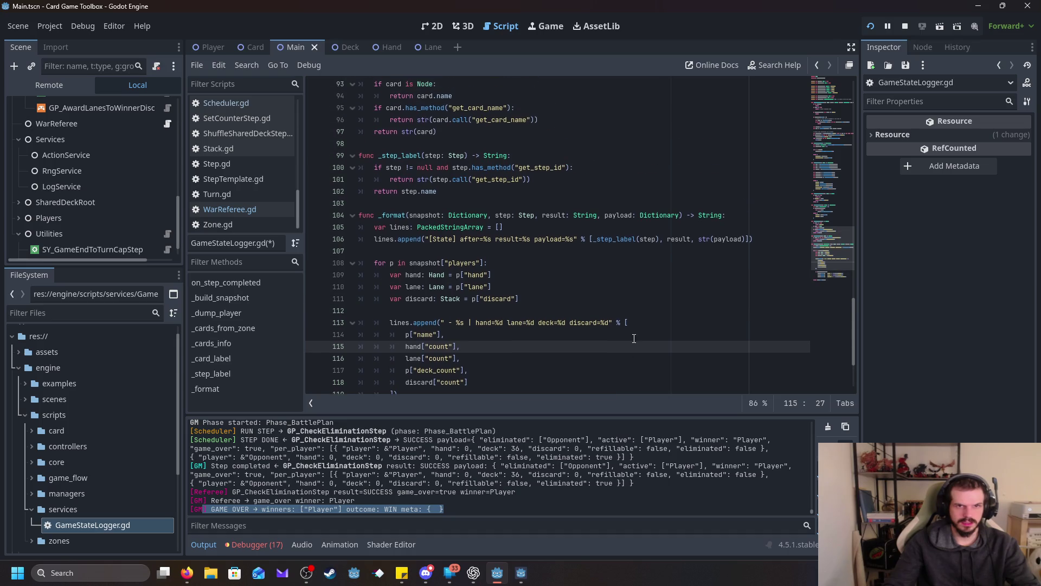
pyautogui.scroll(1, 634, 338)
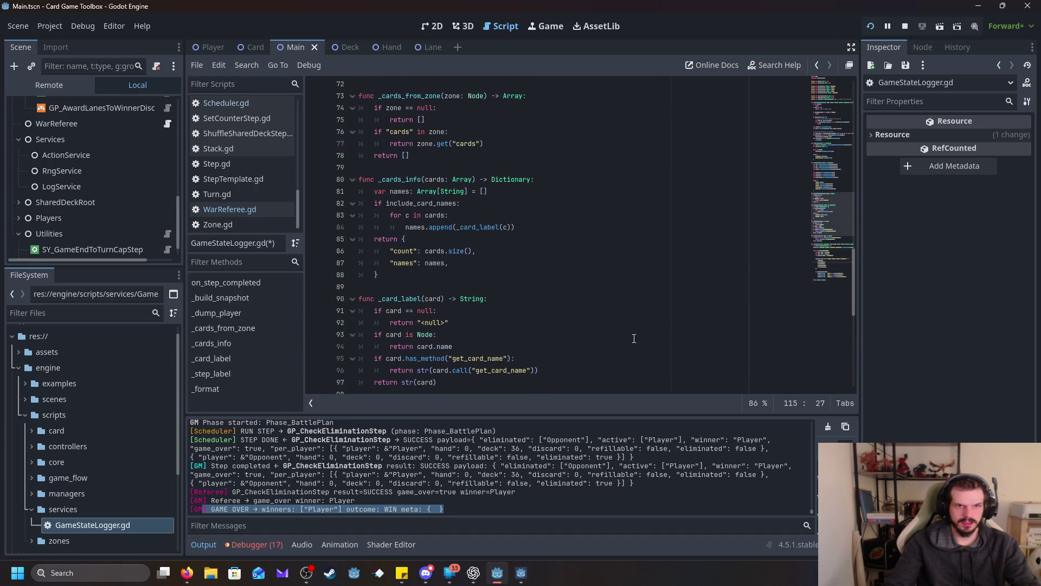
pyautogui.scroll(2, 634, 339)
pyautogui.scroll(8, 620, 351)
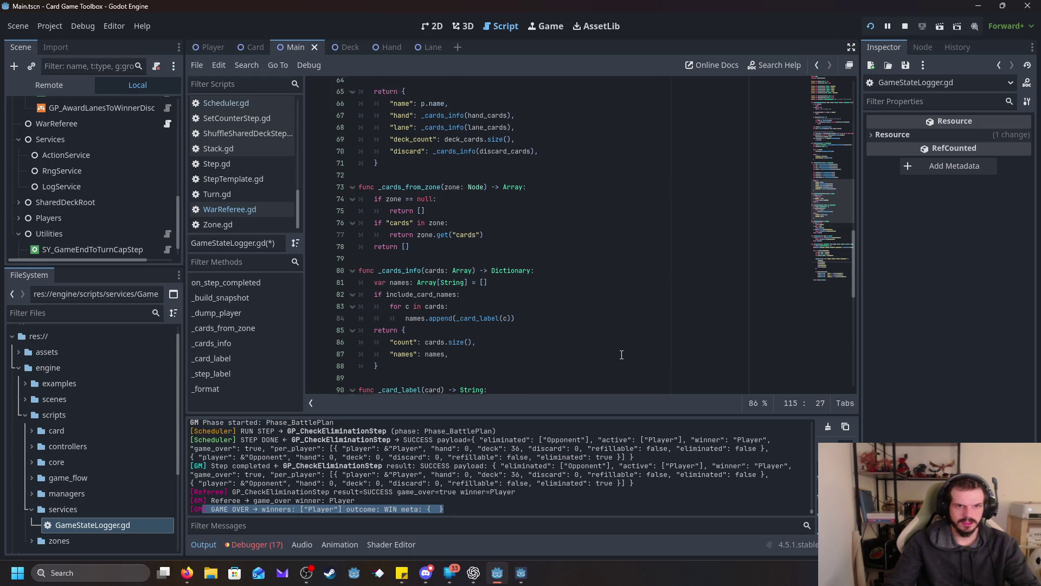
pyautogui.scroll(14, 620, 352)
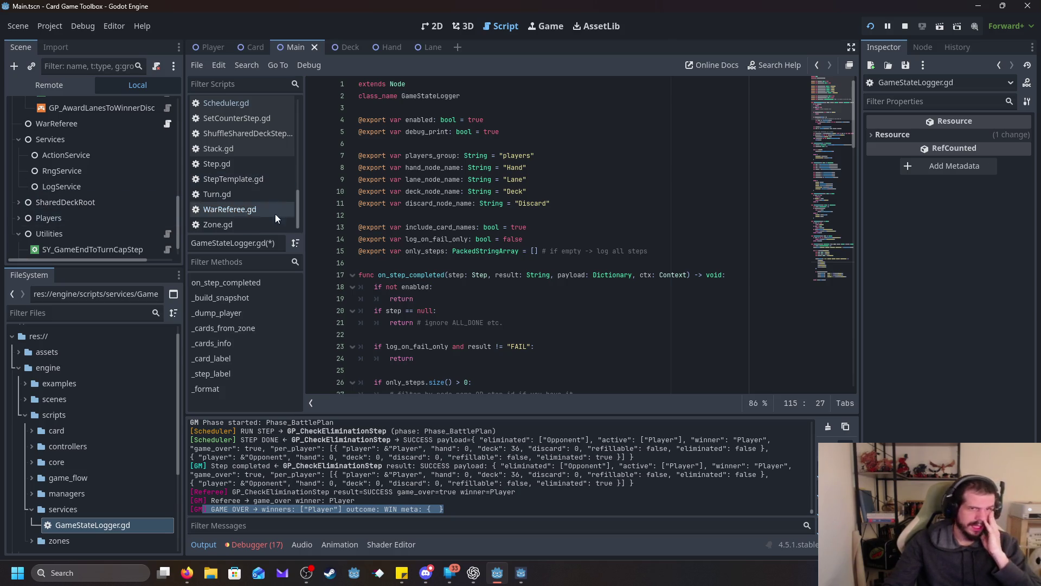
pyautogui.scroll(5, 275, 214)
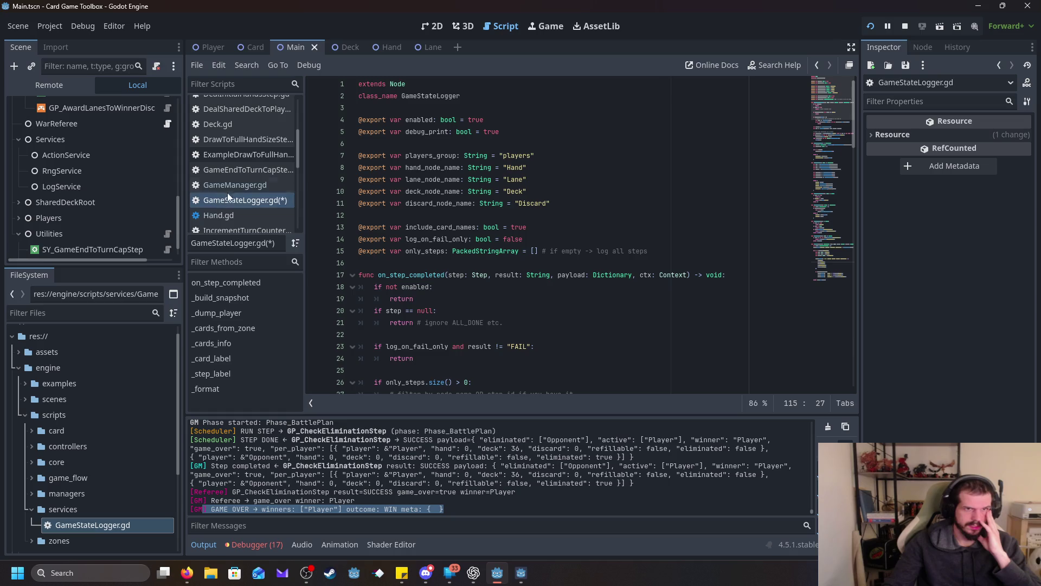
# Step: Open GameManager.gd from the Scripts list in the script editor
pyautogui.click(236, 187)
pyautogui.click(512, 182)
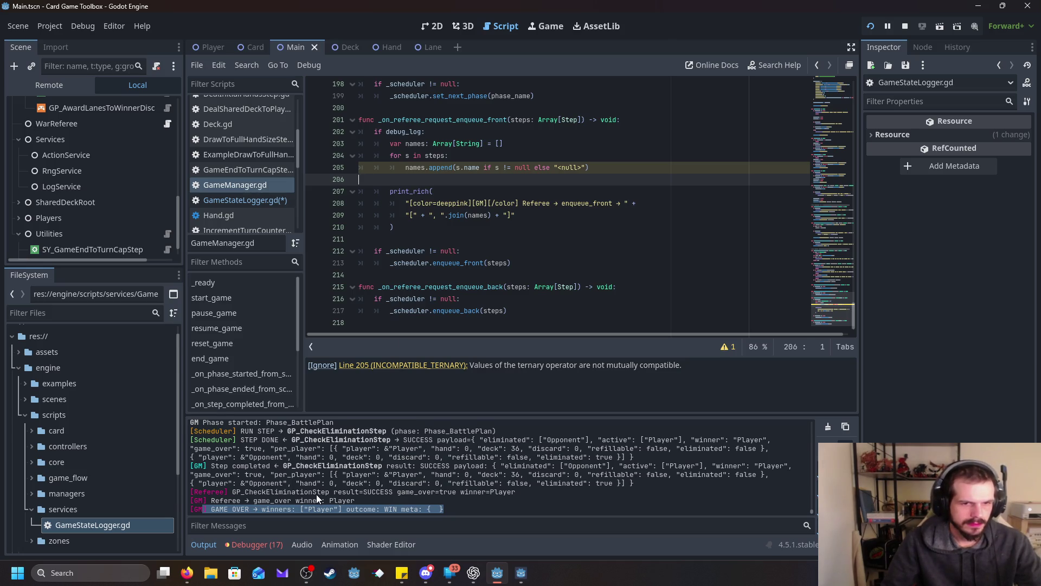
pyautogui.scroll(1, 316, 494)
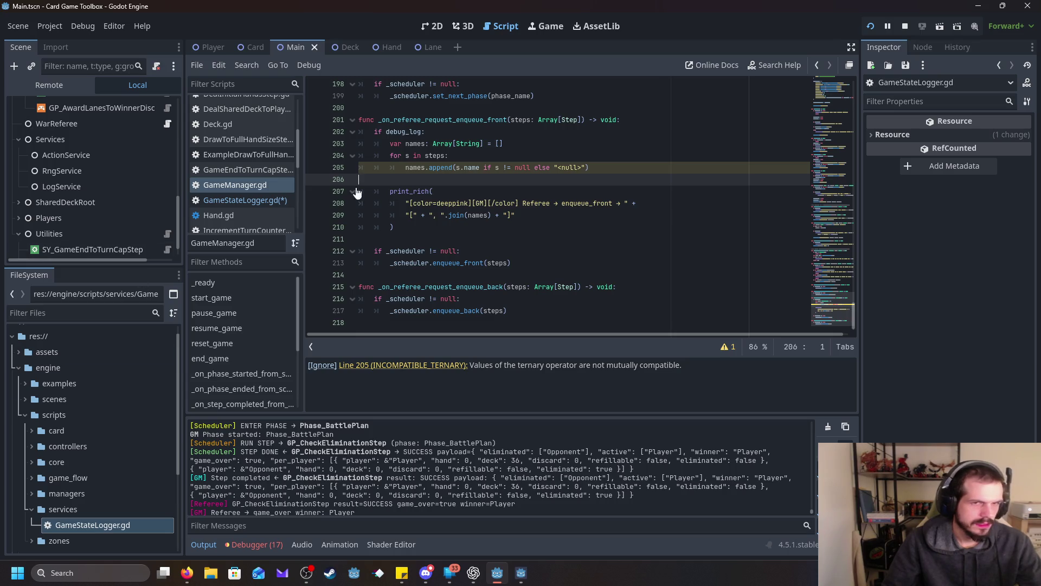
pyautogui.moveTo(184, 576)
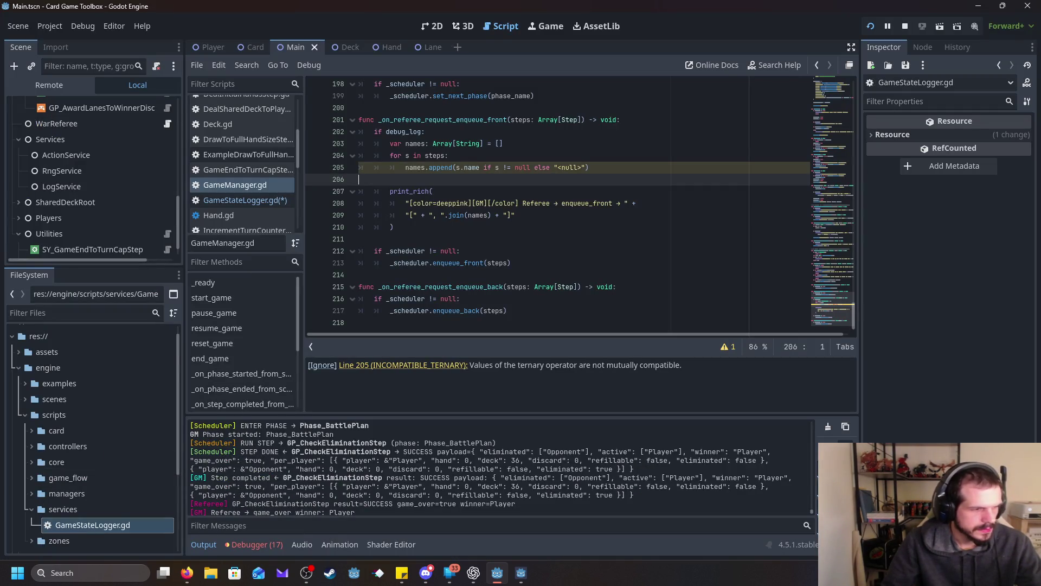
pyautogui.hotkey('alt', 'Tab')
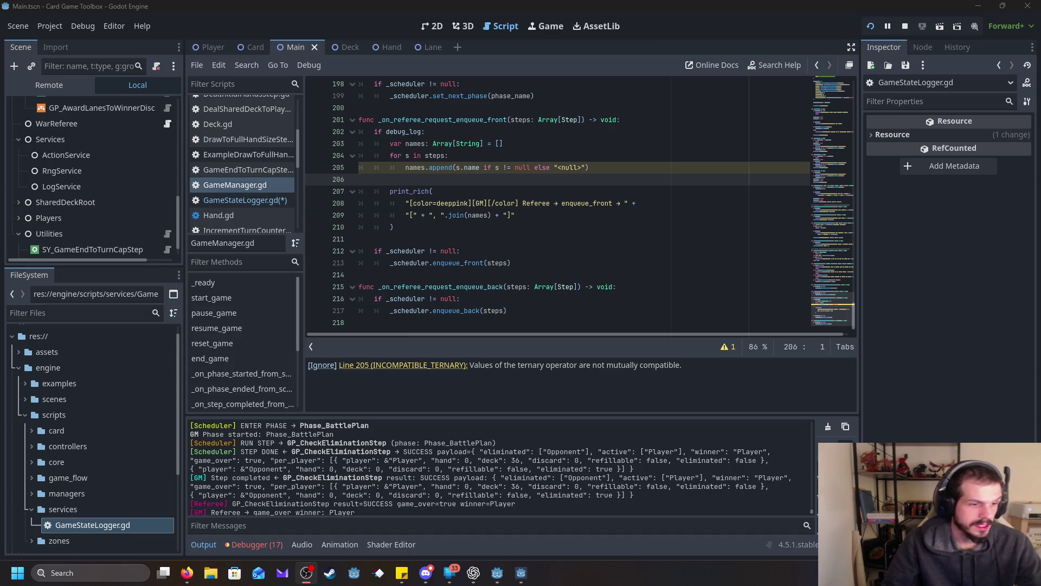
pyautogui.hotkey('alt', 'Tab')
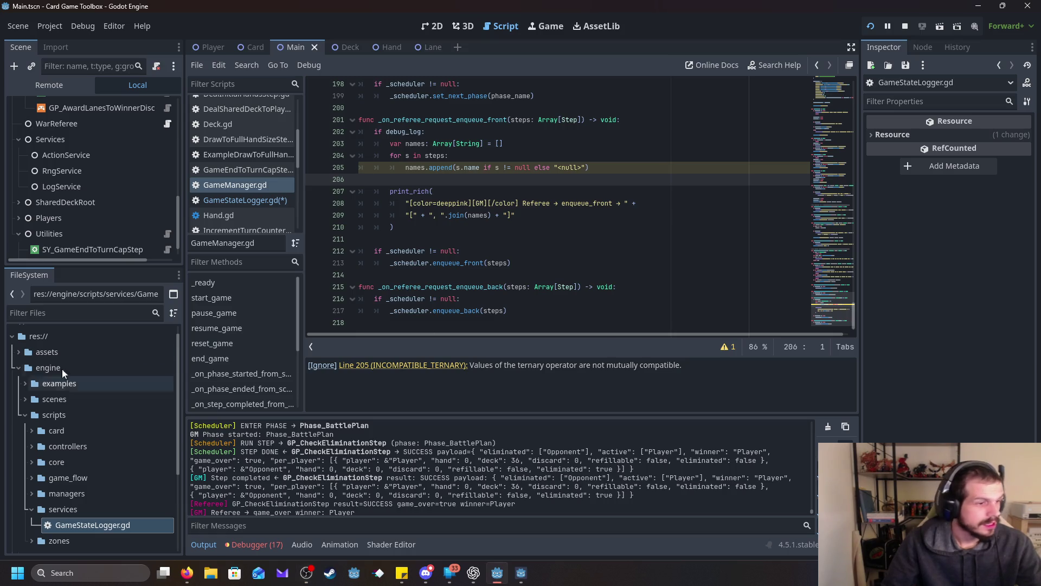
pyautogui.hotkey('alt', 'Tab')
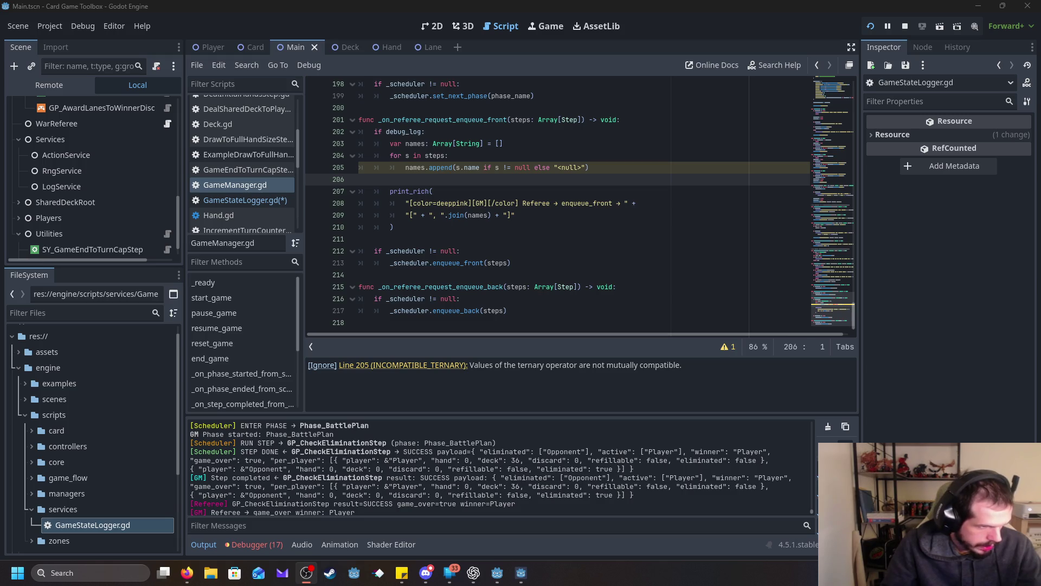
pyautogui.hotkey('alt', 'Tab')
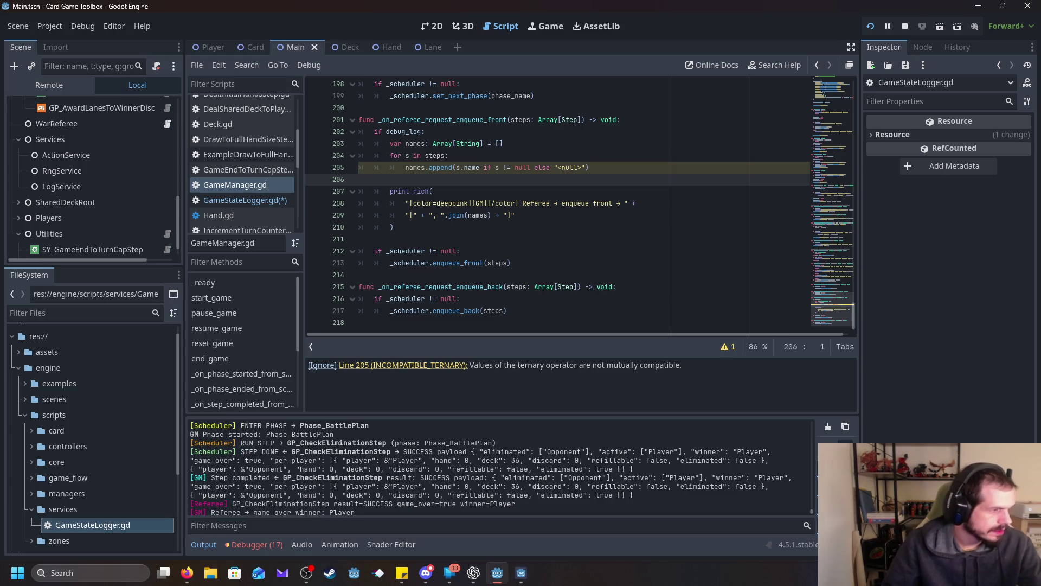
# Step: Scroll to the signals and exports and place the caret after the attach_to_group export on line 21
pyautogui.scroll(20, 482, 214)
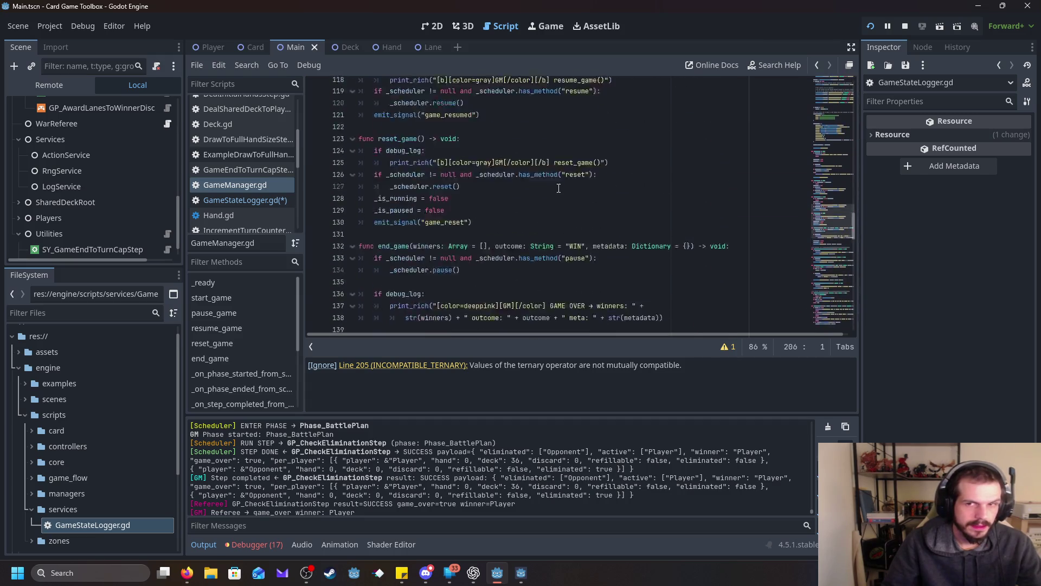
pyautogui.scroll(20, 552, 179)
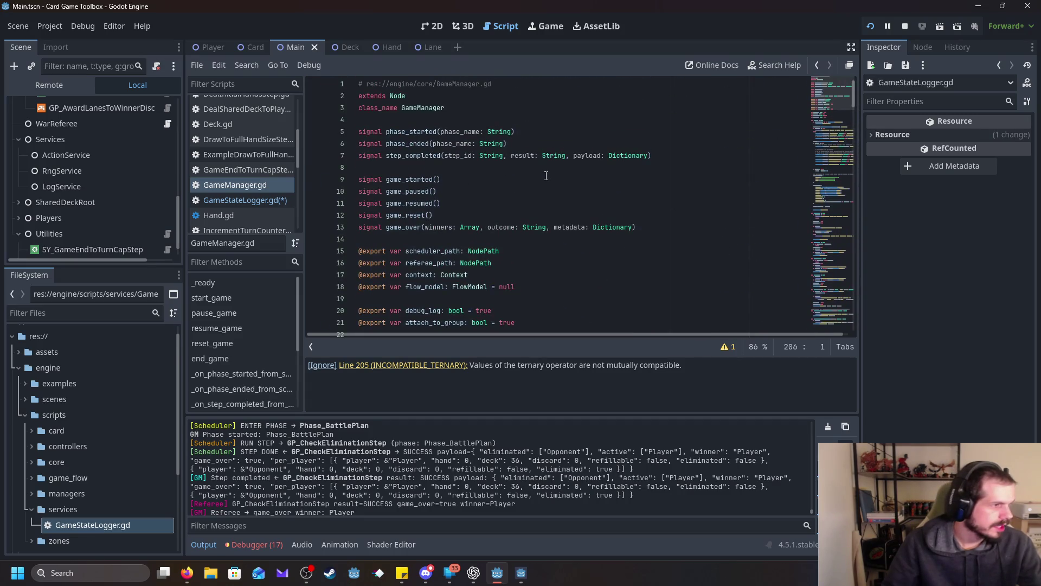
pyautogui.scroll(-1, 485, 189)
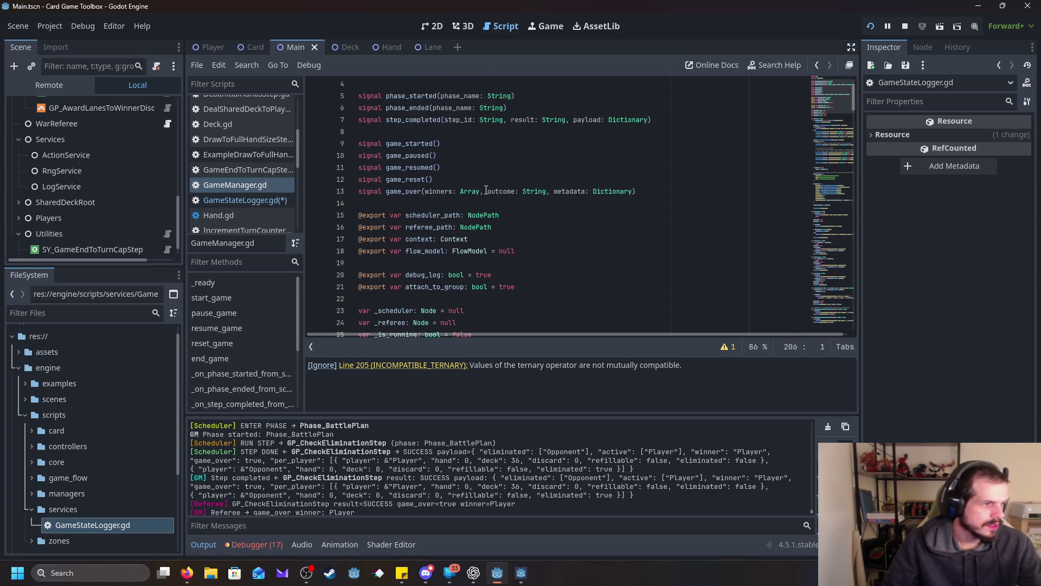
pyautogui.scroll(-3, 485, 190)
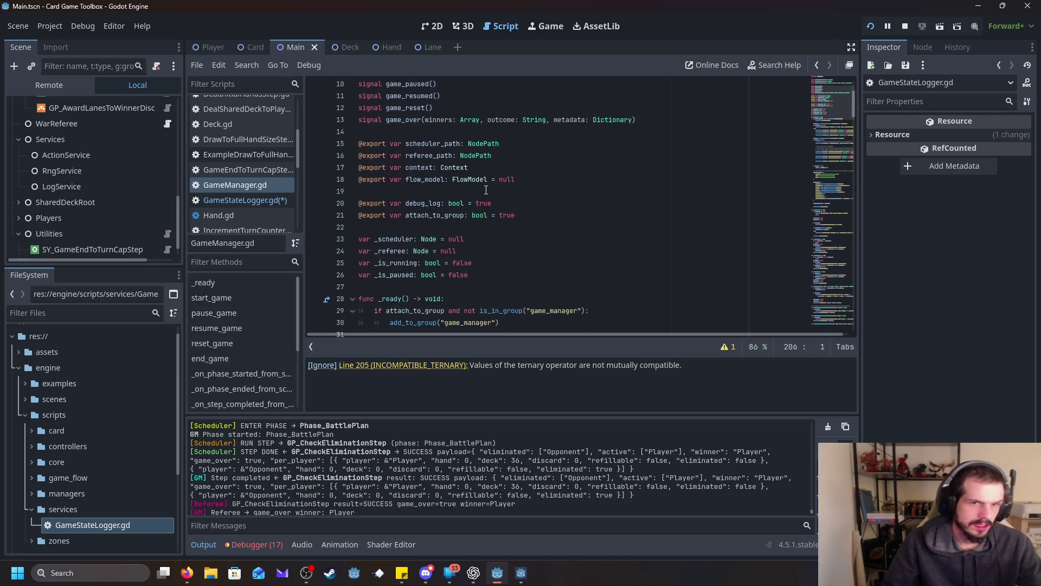
pyautogui.click(584, 181)
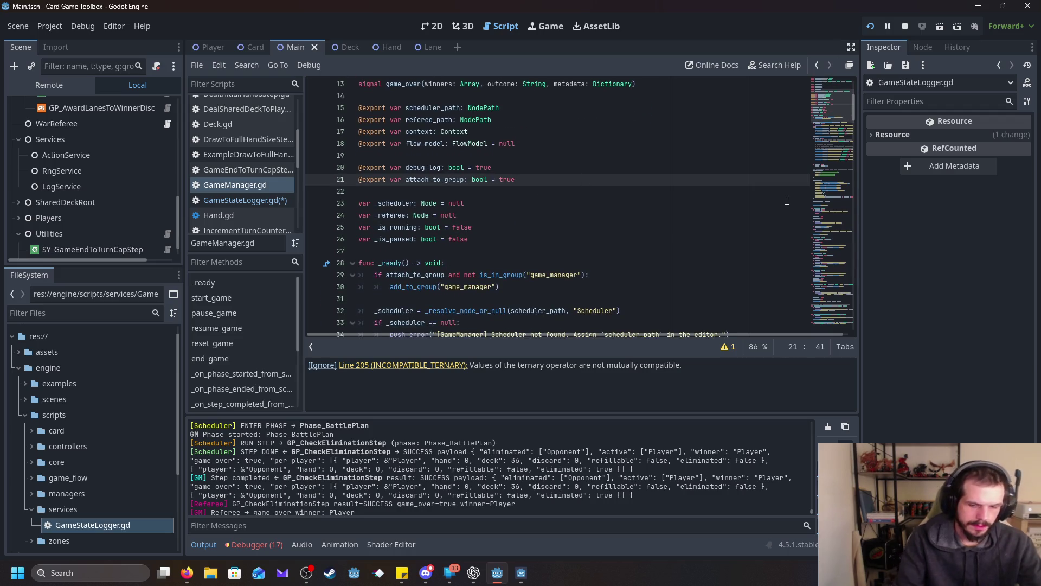
pyautogui.press('Return')
pyautogui.press('Return')
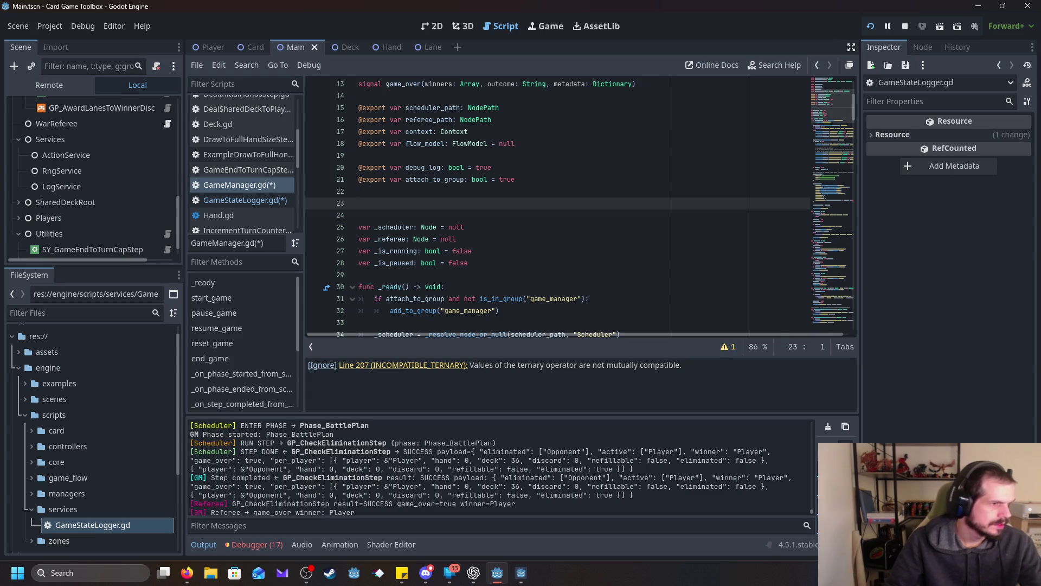
pyautogui.hotkey('alt', 'Tab')
pyautogui.click(418, 197)
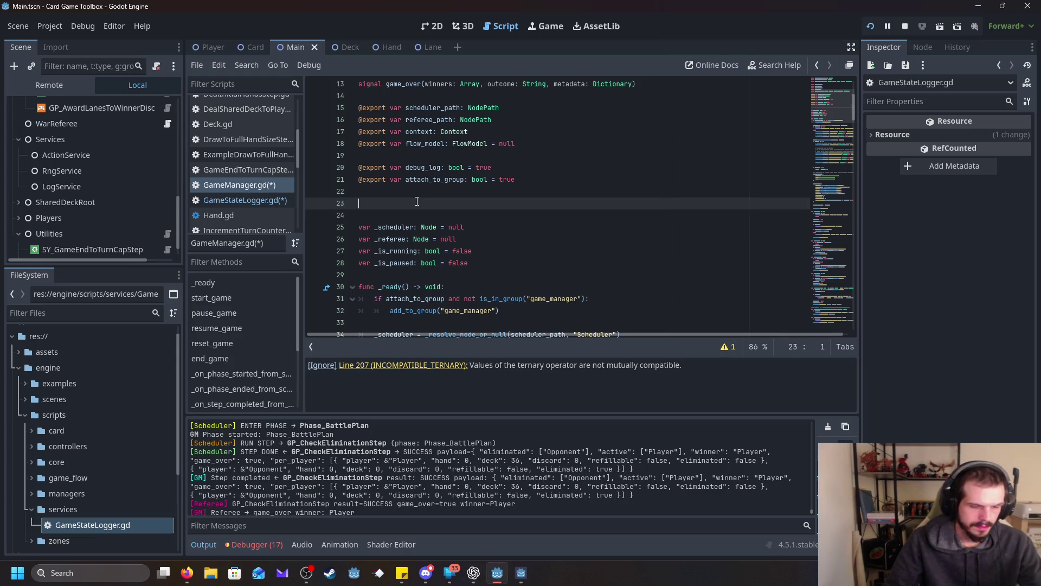
pyautogui.write('var _state_logger: GameStateLogger = null @export var state_logger_path: NodePath')
pyautogui.press('BackSpace')
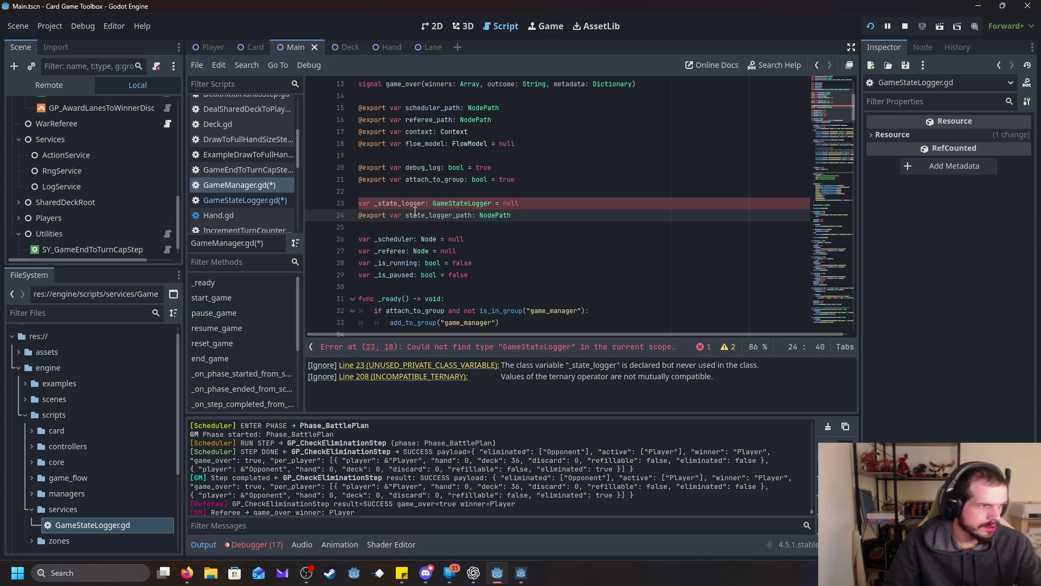
pyautogui.click(249, 283)
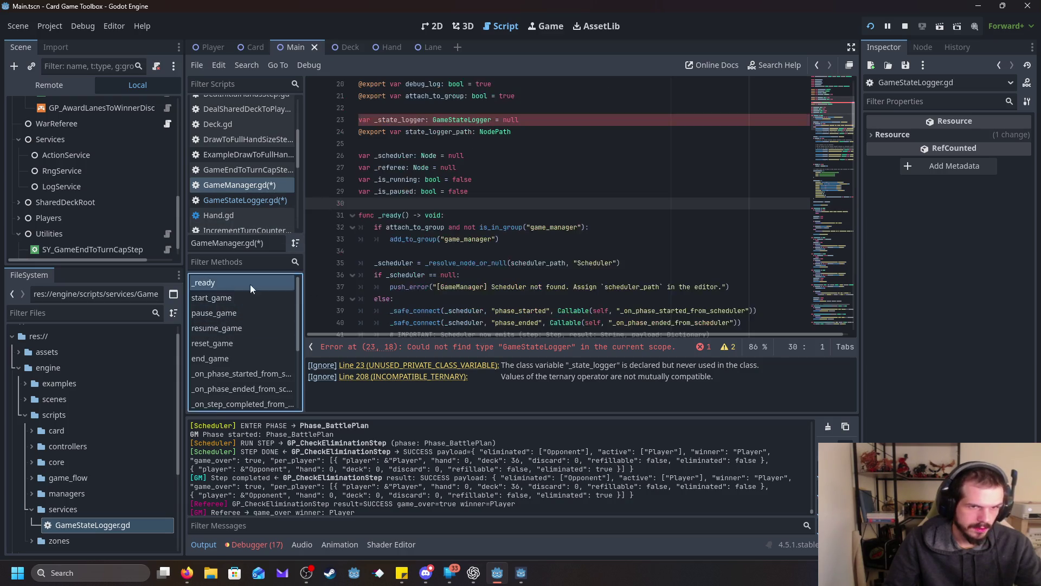
# Step: Paste the state logger resolve and step_completed connect lines into _ready and indent them one level
pyautogui.scroll(-3, 476, 279)
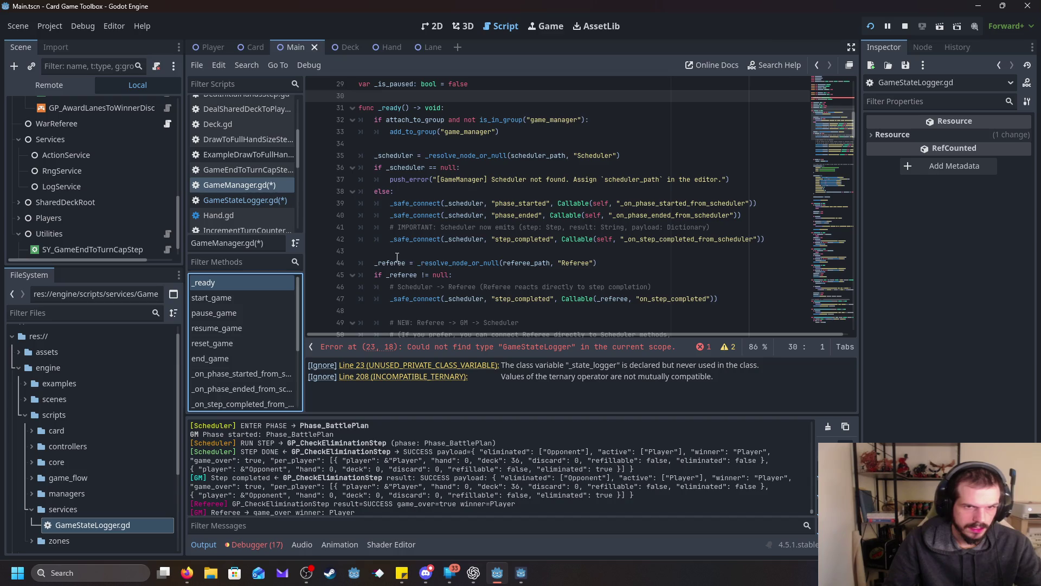
pyautogui.click(448, 253)
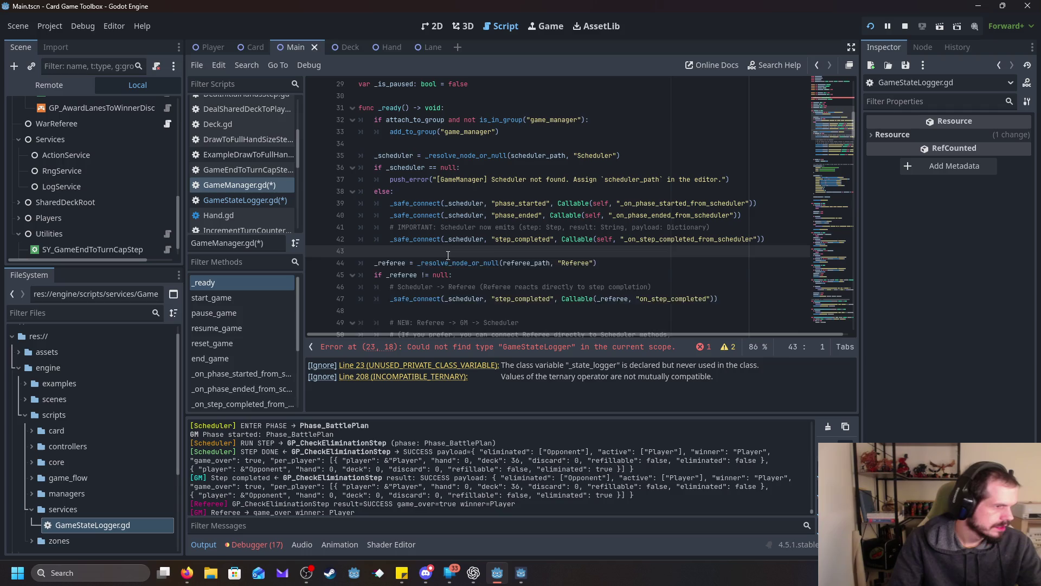
pyautogui.press('Return')
pyautogui.press('Return')
pyautogui.press('Up')
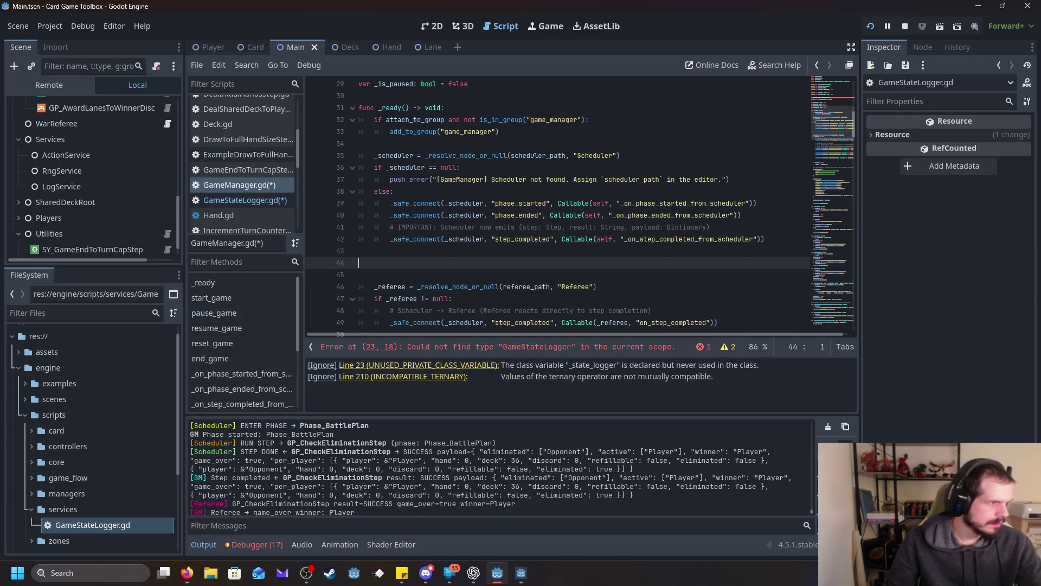
pyautogui.hotkey('alt', 'Tab')
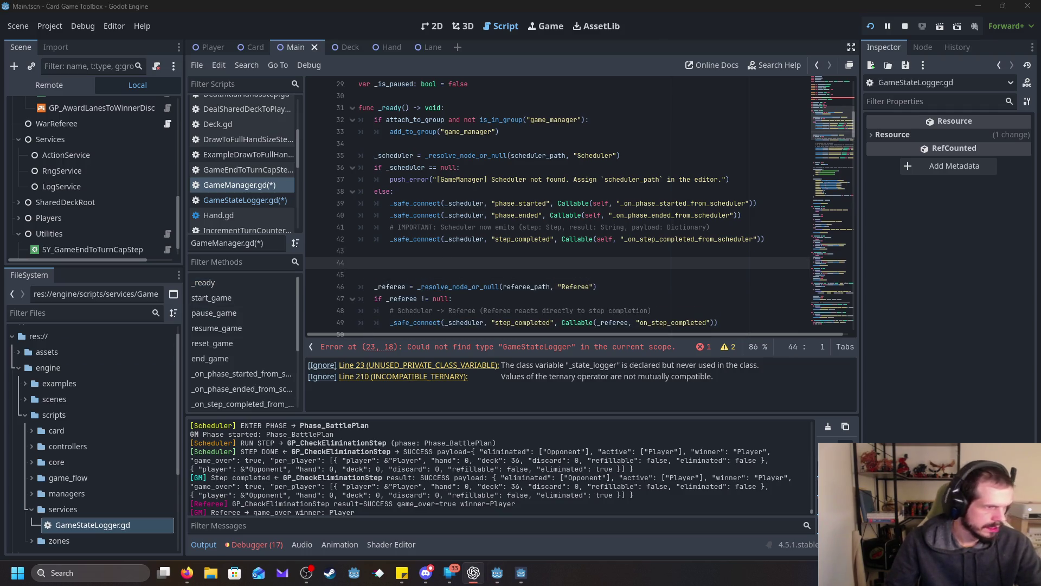
pyautogui.hotkey('alt', 'Tab')
pyautogui.write('_state_logger = _resolve_node_or_null(state_logger_path, "GameStateLogger") if _state_logger != null and _scheduler != null: \t_safe_connect(_scheduler, "step_completed", Callable(self, "_on_step_completed_for_state_logger"))')
pyautogui.scroll(-2, 585, 272)
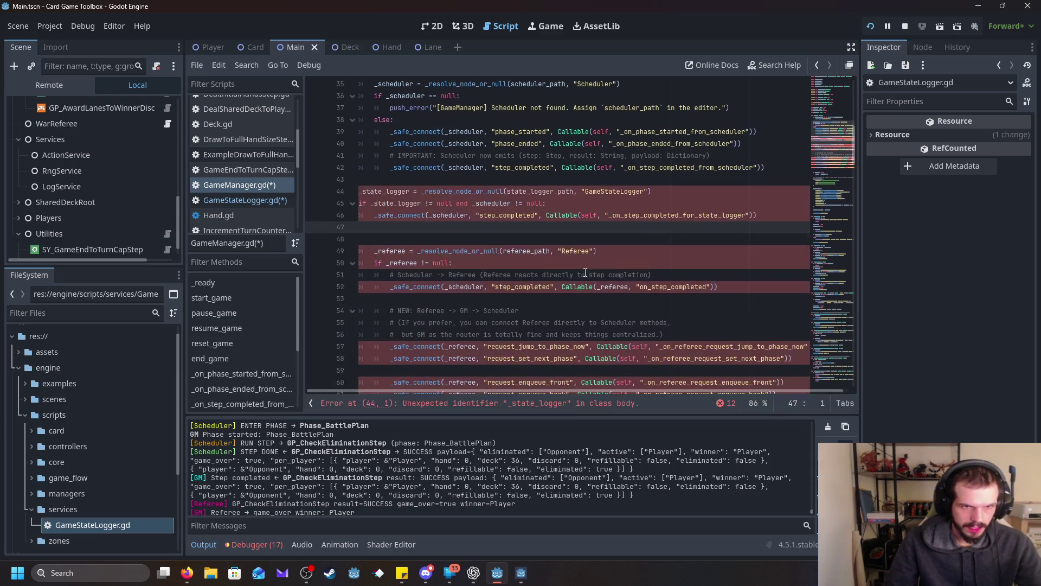
pyautogui.moveTo(757, 216); pyautogui.dragTo(266, 192)
pyautogui.press('Tab')
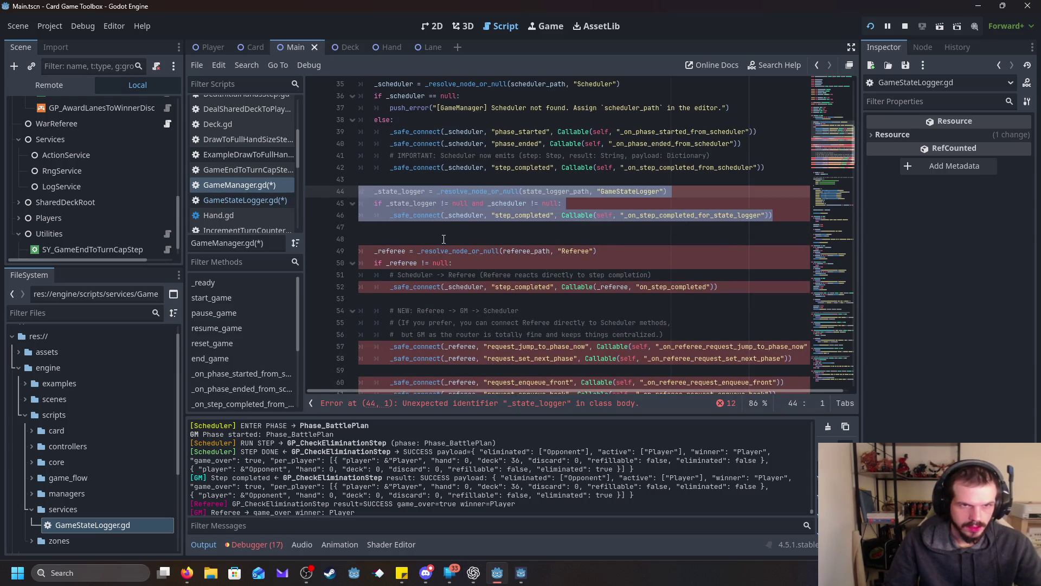
pyautogui.click(391, 240)
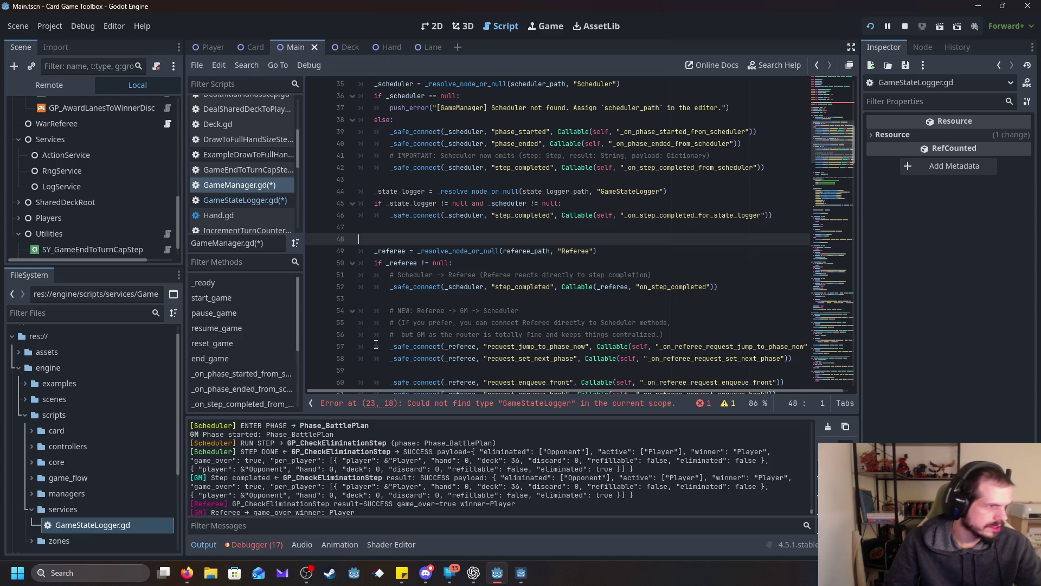
# Step: Add blank lines at the end of GameManager.gd for a new function
pyautogui.scroll(-4, 252, 406)
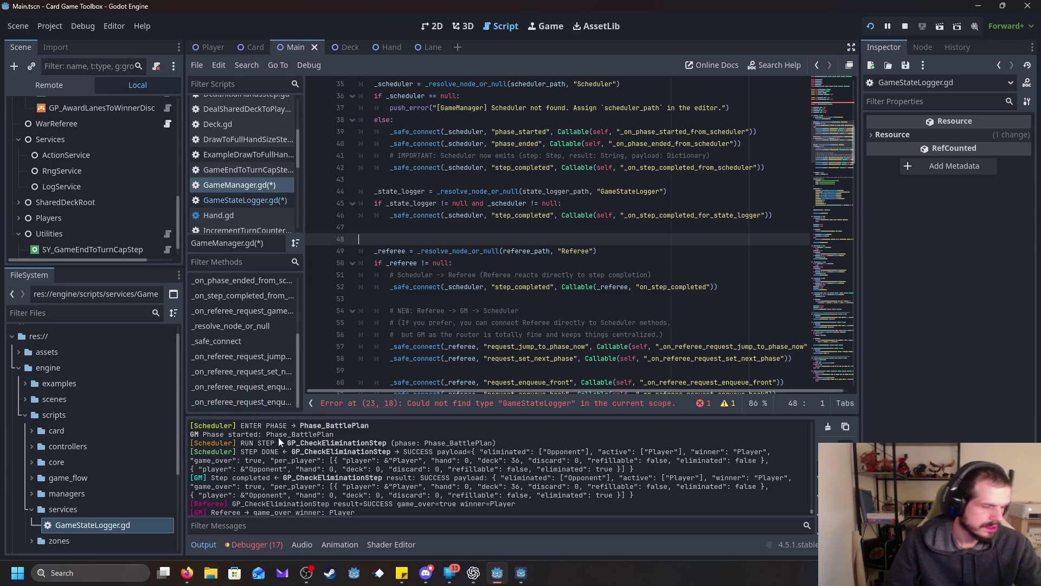
pyautogui.click(255, 402)
pyautogui.click(436, 367)
pyautogui.press('Return')
pyautogui.press('Return')
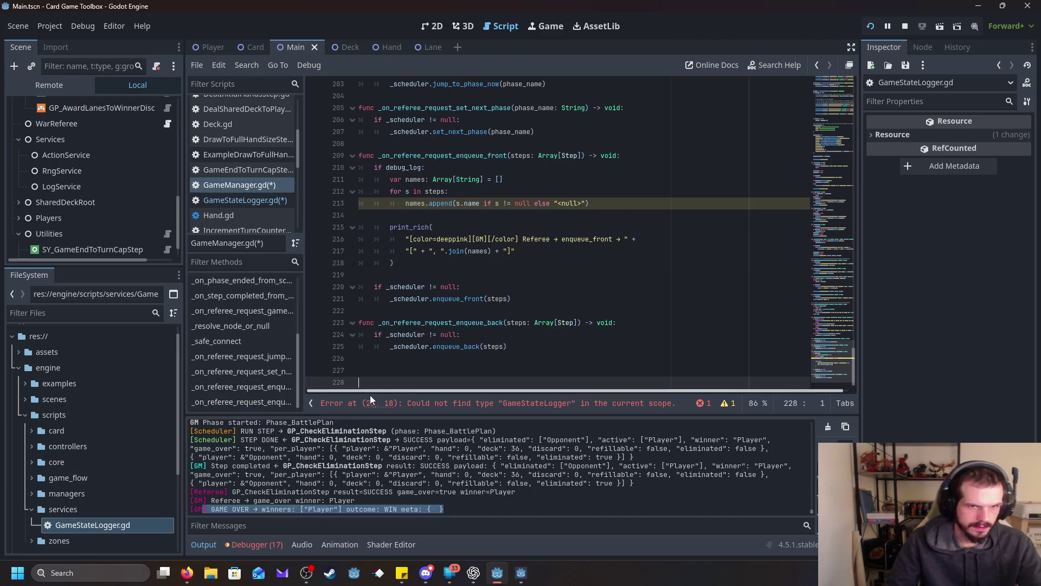
# Step: Paste the _on_step_completed_for_state_logger function at line 227
pyautogui.click(382, 372)
pyautogui.hotkey('alt', 'Tab')
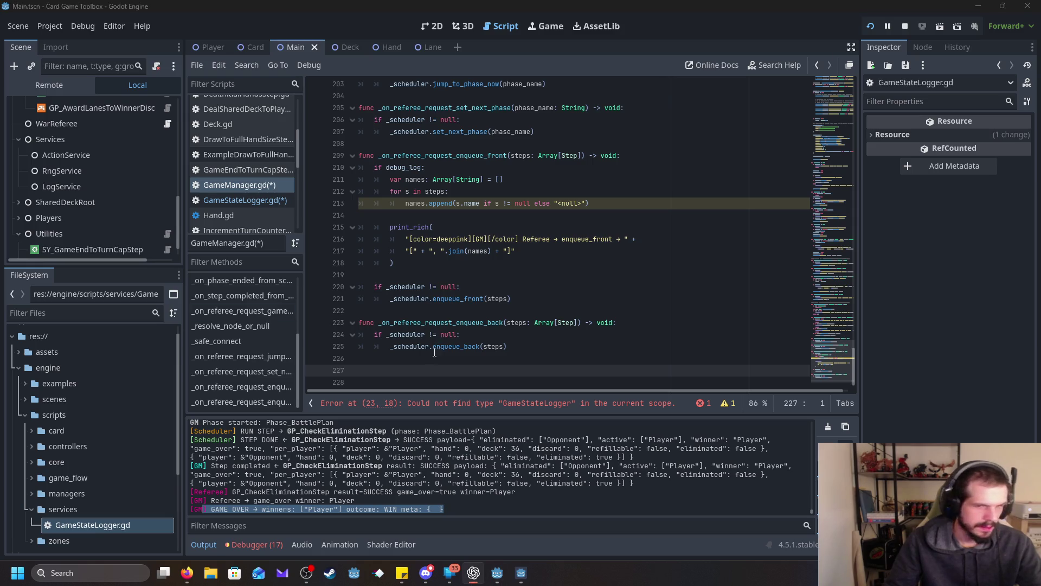
pyautogui.click(404, 372)
pyautogui.write('func _on_step_completed_for_state_logger(step: Step, result: String, payload: Dictionary) -> void: \tif _state_logger != null: \t\t_state_logger.on_step_completed(step, result, payload, context)')
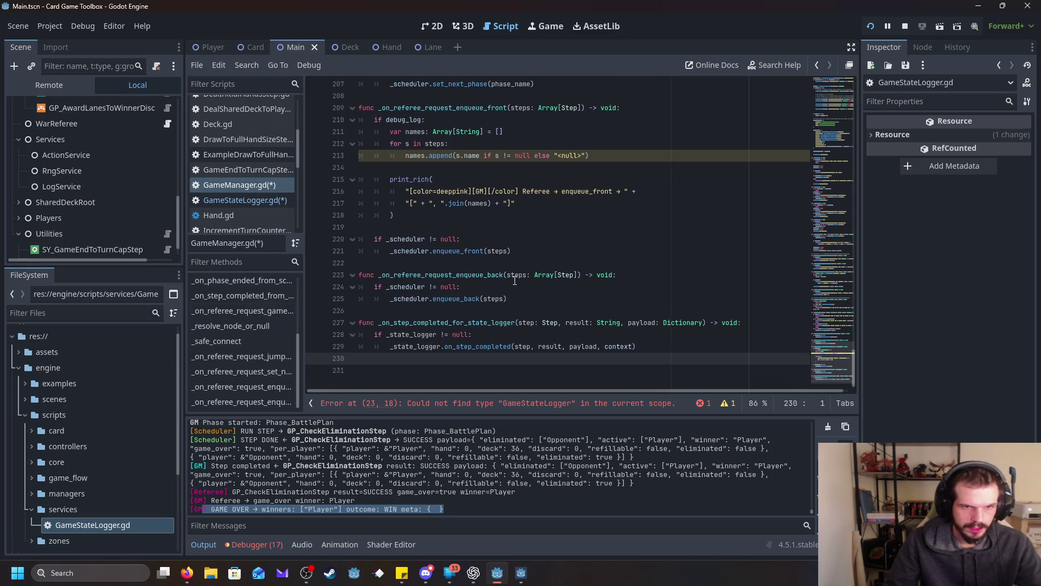
# Step: Inspect the line 23 GameStateLogger scope error and save GameManager.gd
pyautogui.click(496, 405)
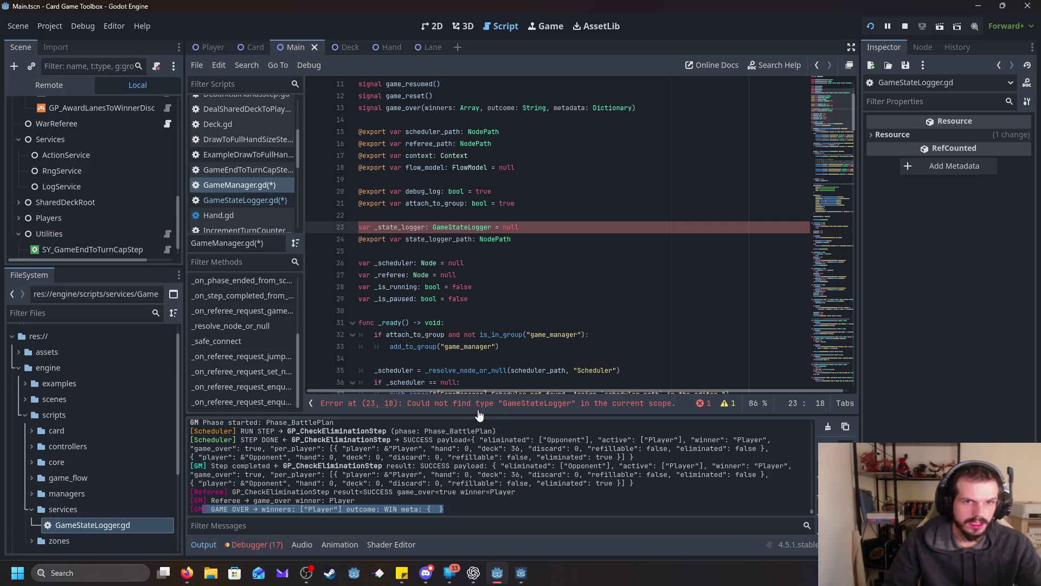
pyautogui.click(613, 277)
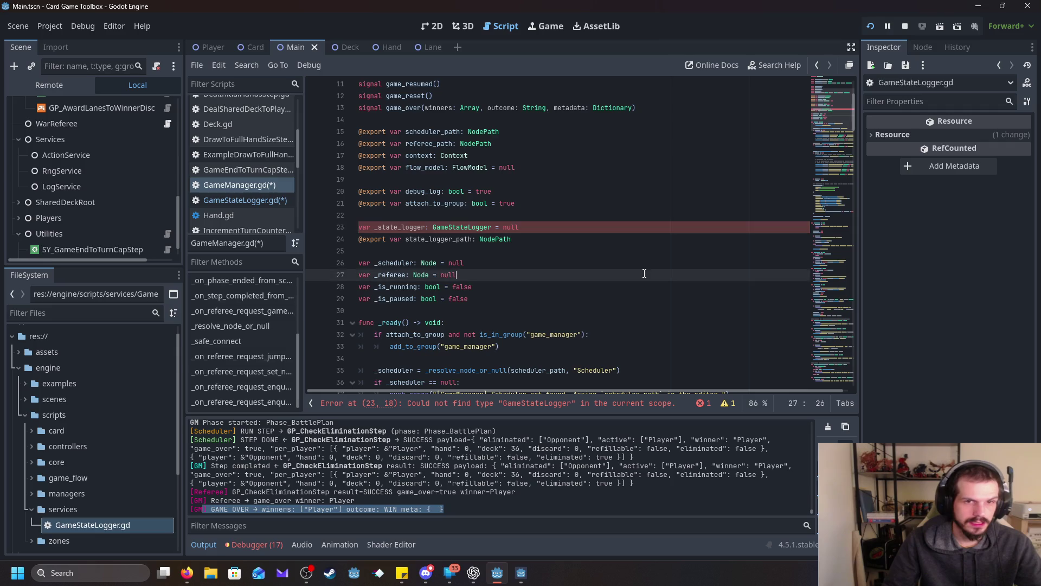
pyautogui.hotkey('ctrl', 's')
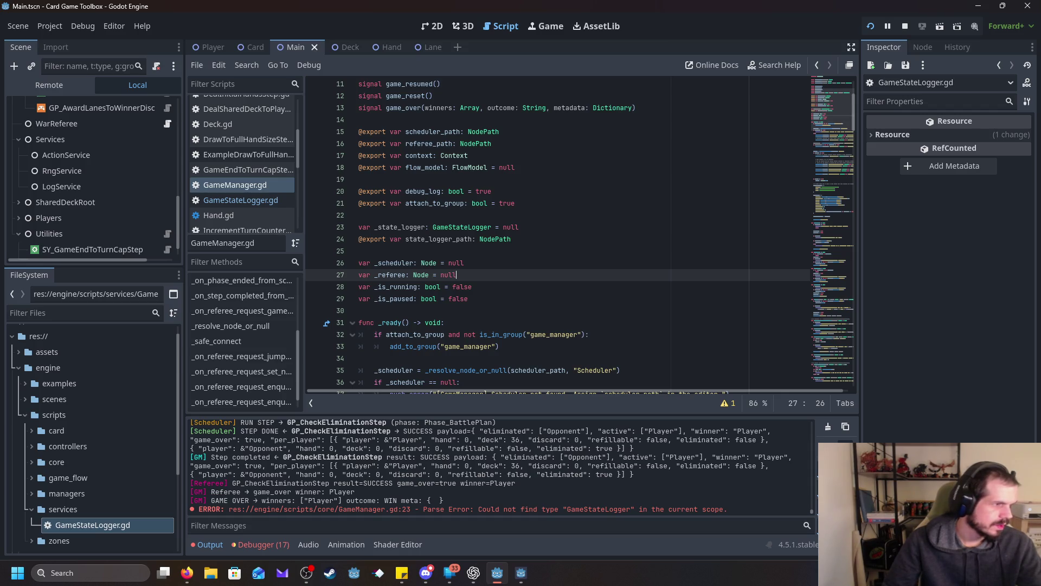
pyautogui.hotkey('alt', 'Tab')
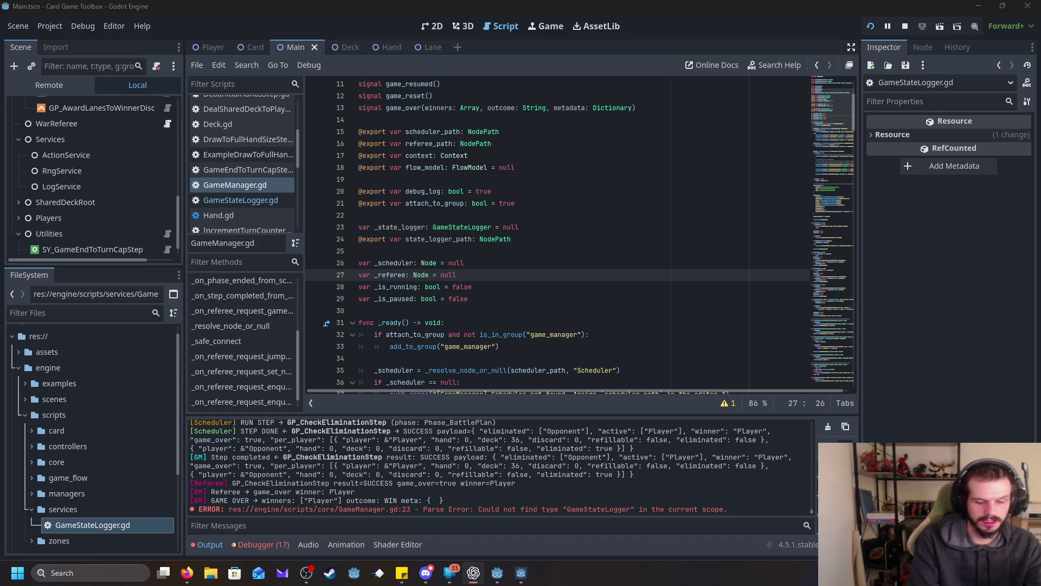
pyautogui.scroll(3, 107, 201)
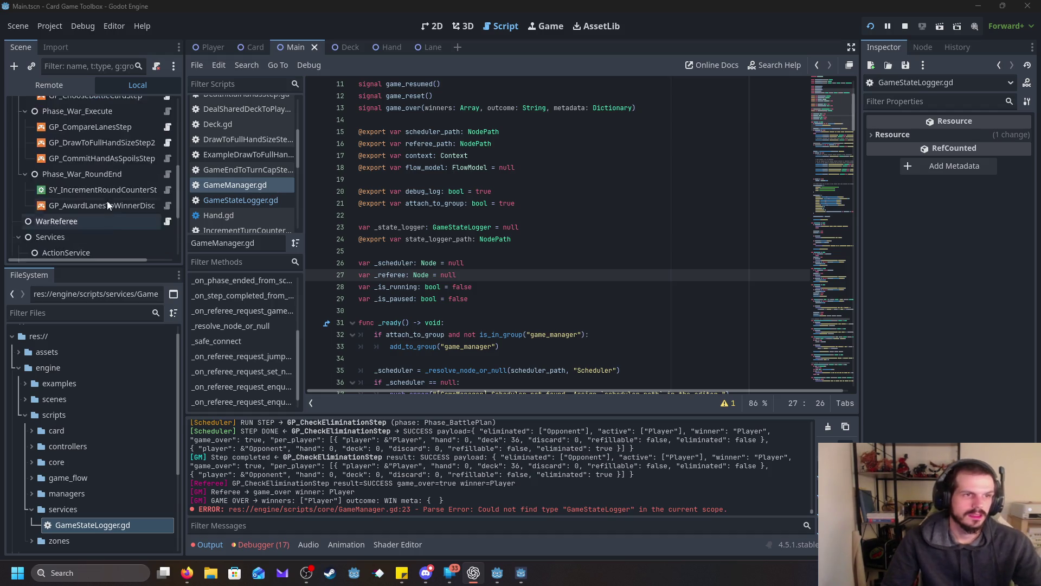
# Step: Collapse Scheduler and Utilities in the Scene dock and bring up the Main node's context menu
pyautogui.scroll(5, 106, 200)
pyautogui.click(18, 140)
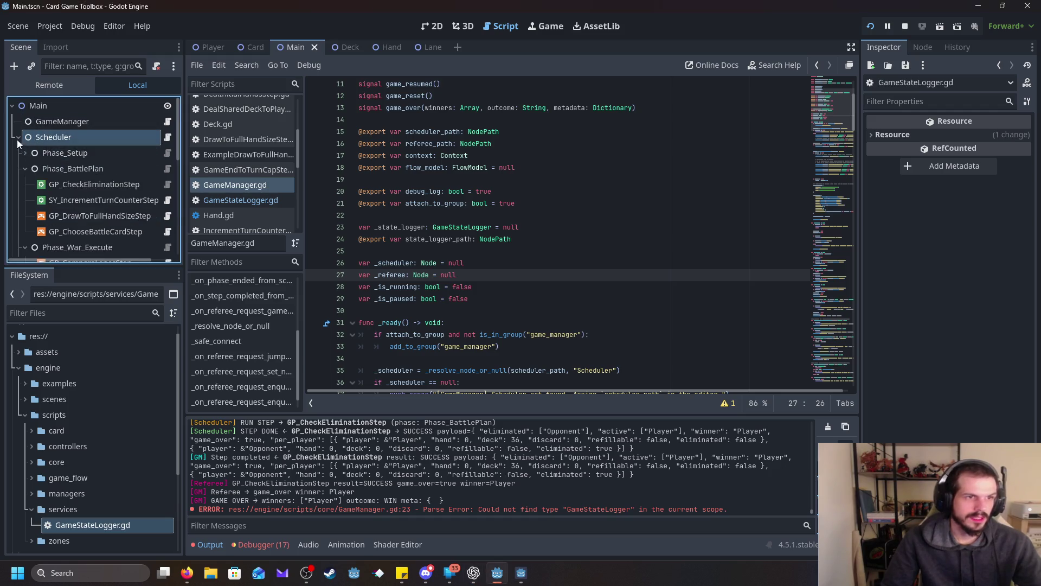
pyautogui.click(19, 137)
pyautogui.click(18, 215)
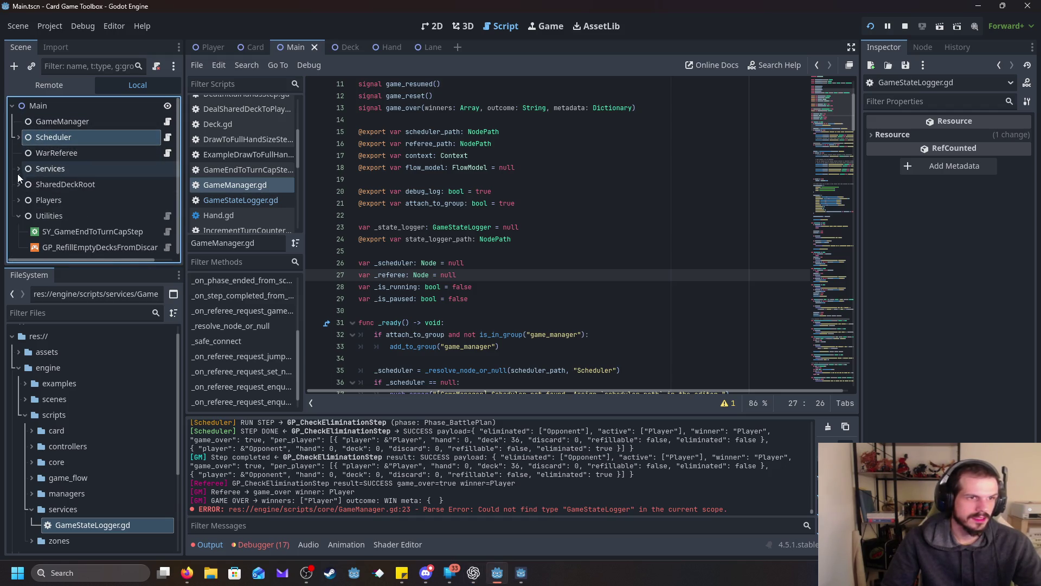
pyautogui.click(16, 216)
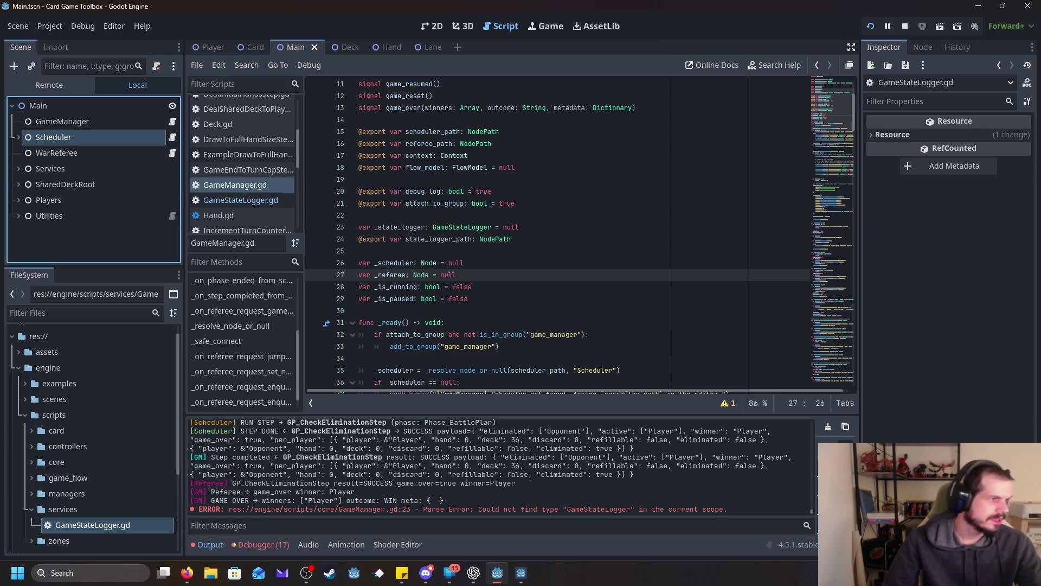
pyautogui.click(19, 137)
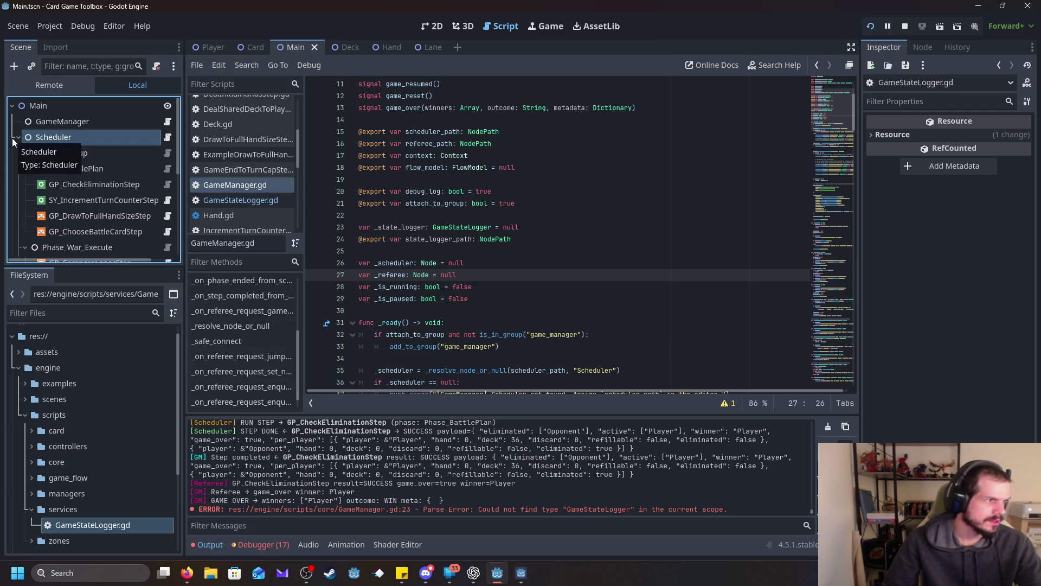
pyautogui.click(19, 139)
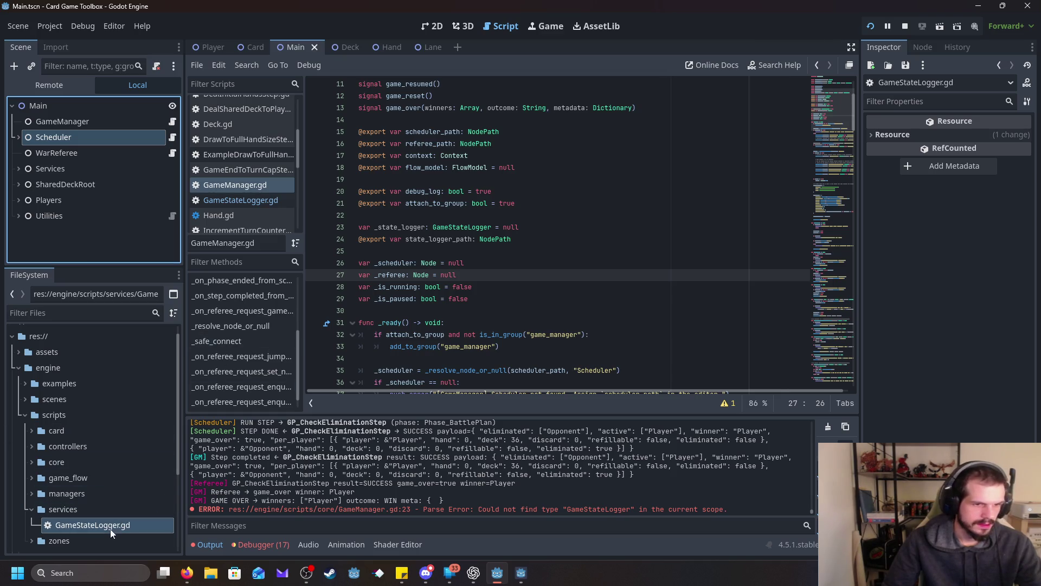
pyautogui.rightClick(41, 108)
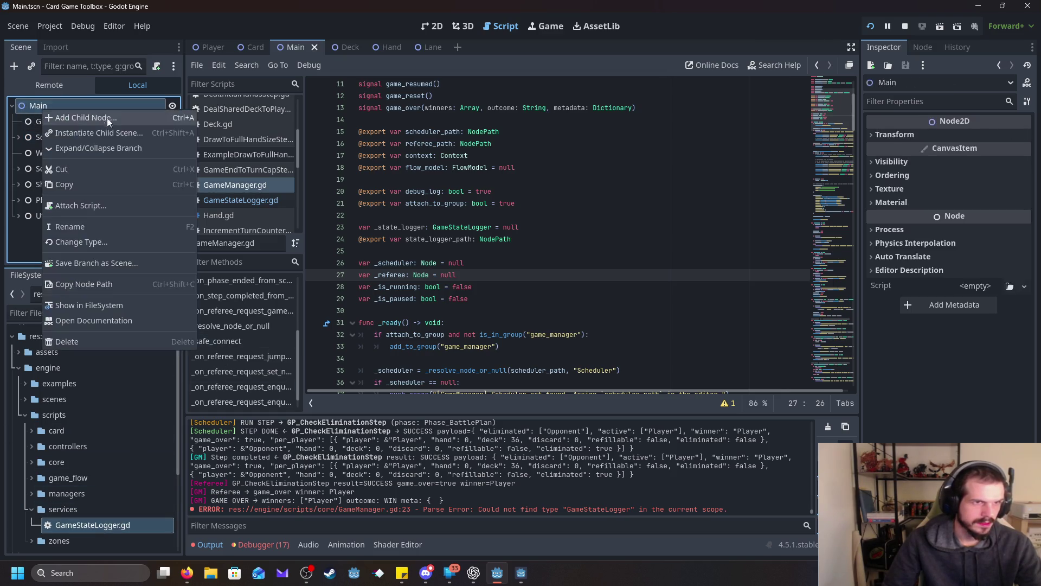
# Step: Add a GameStateLogger child node under Main and move it just below Scheduler
pyautogui.click(106, 118)
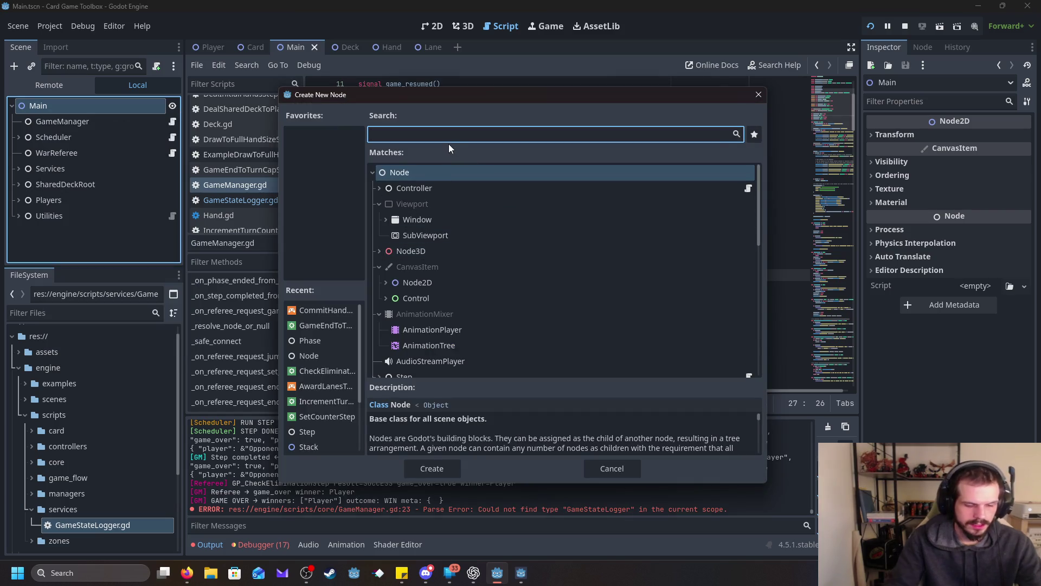
pyautogui.write('game')
pyautogui.doubleClick(441, 236)
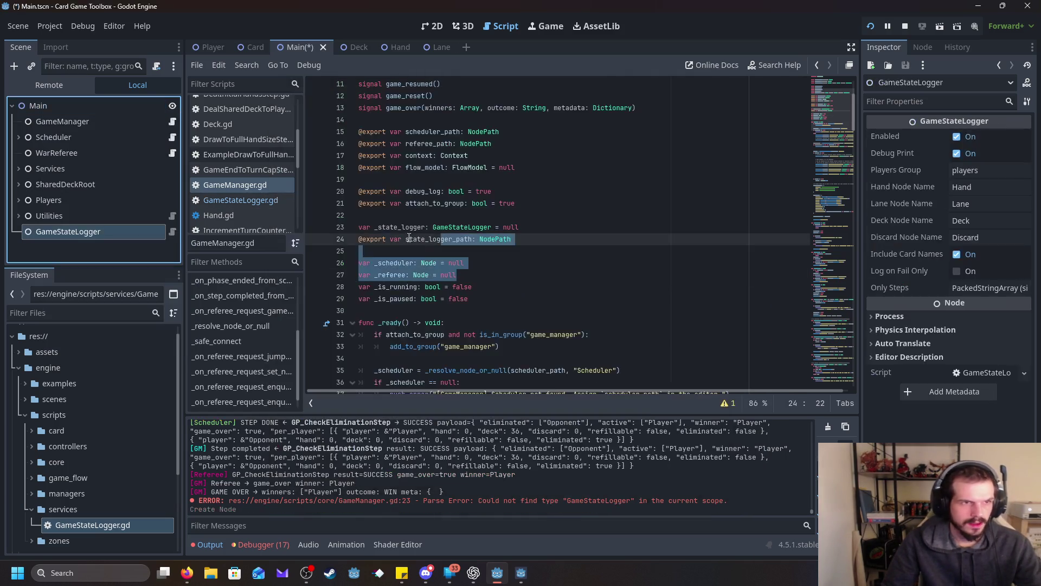
pyautogui.moveTo(55, 234); pyautogui.dragTo(59, 147)
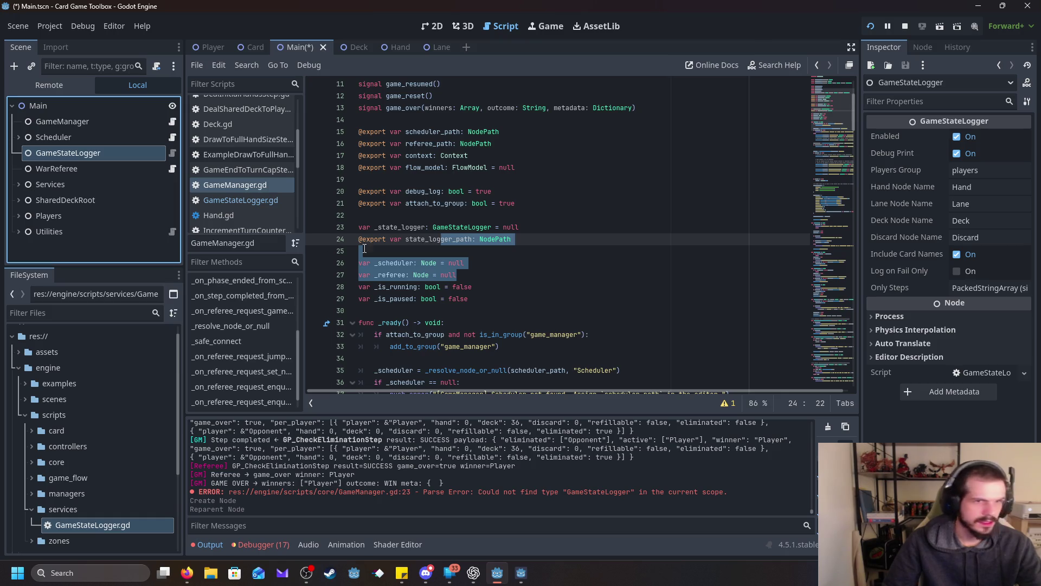
# Step: Select the GameManager node and save Main.tscn
pyautogui.scroll(1, 540, 179)
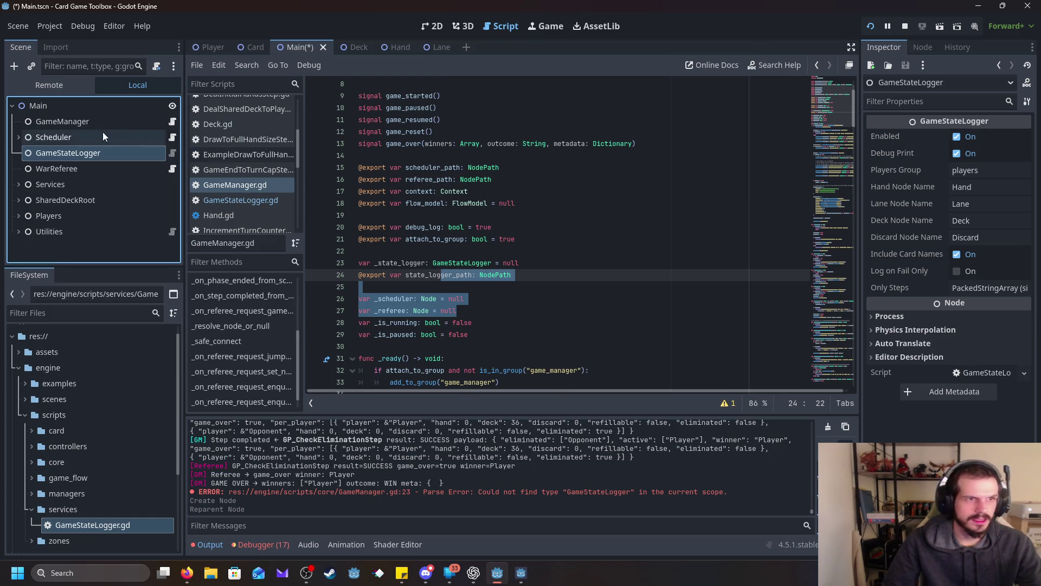
pyautogui.click(83, 122)
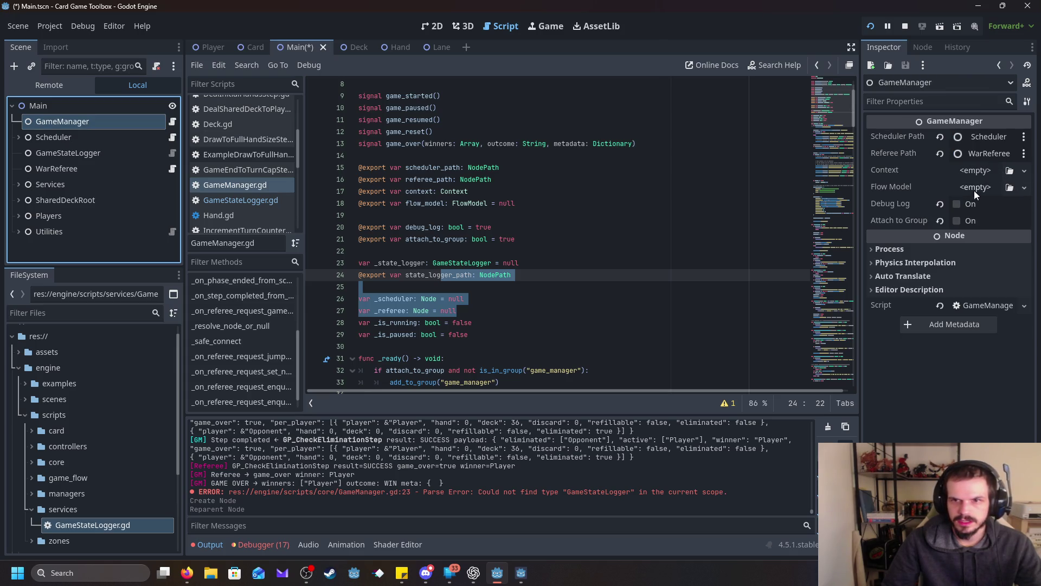
pyautogui.click(705, 209)
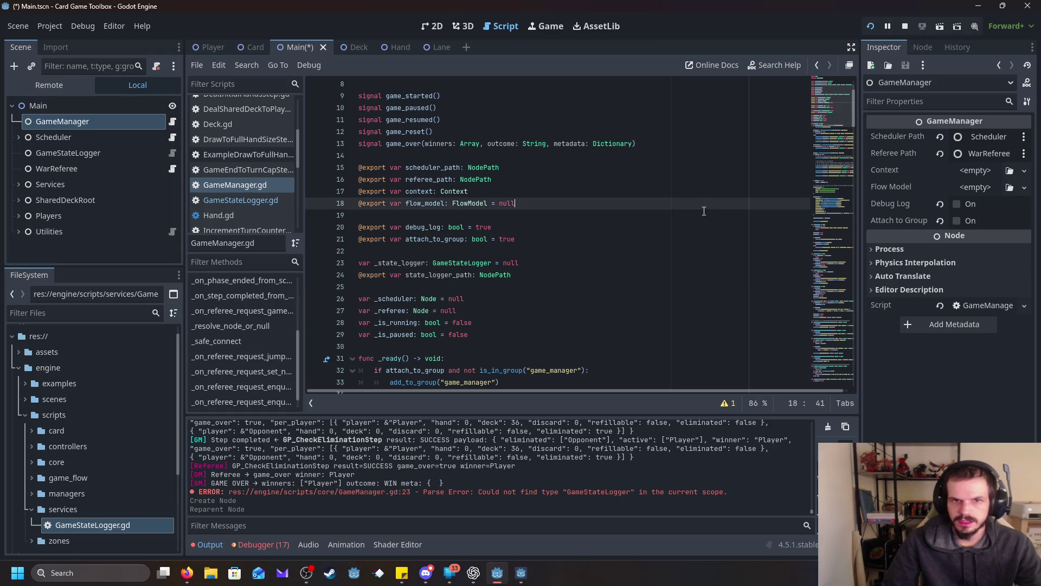
pyautogui.hotkey('ctrl', 's')
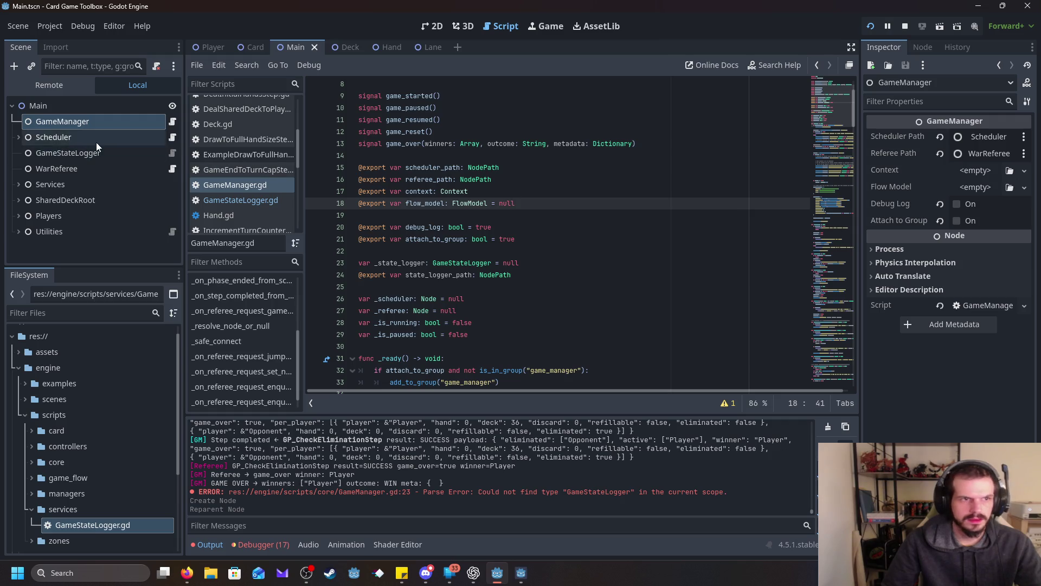
# Step: Check the state_logger_path declaration in GameManager.gd and save the project
pyautogui.click(172, 122)
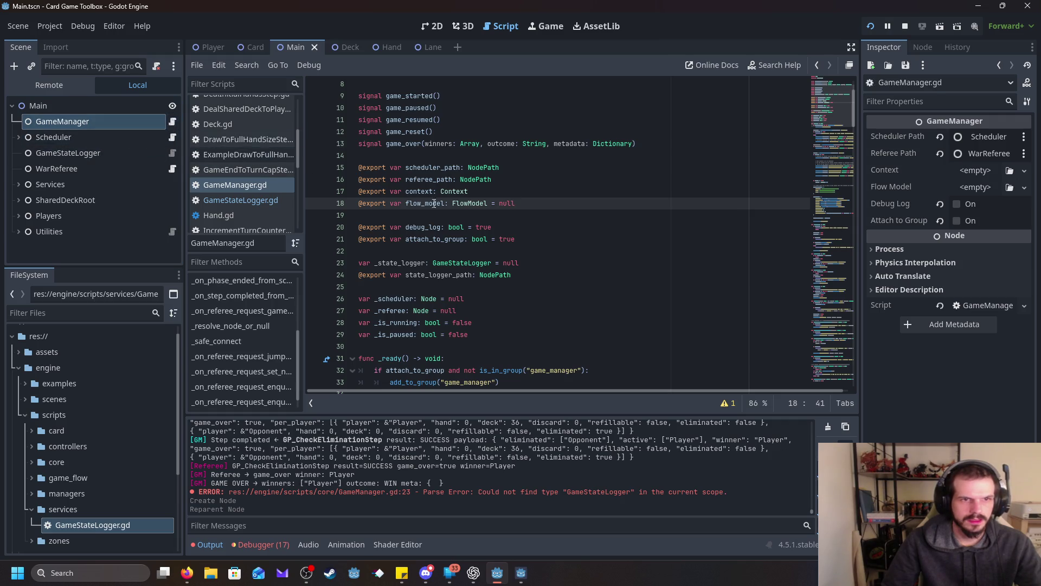
pyautogui.click(526, 274)
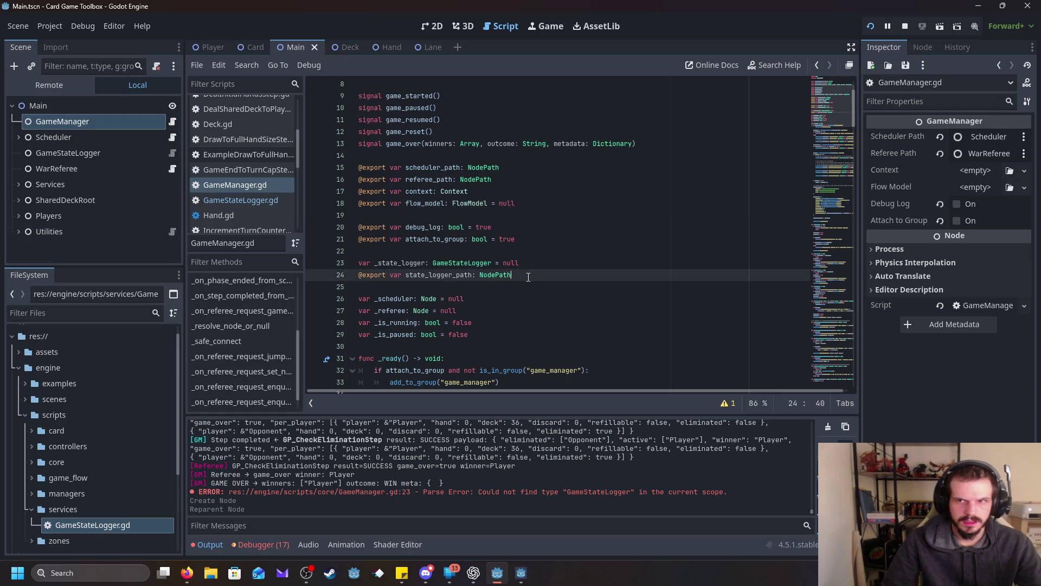
pyautogui.hotkey('ctrl', 's')
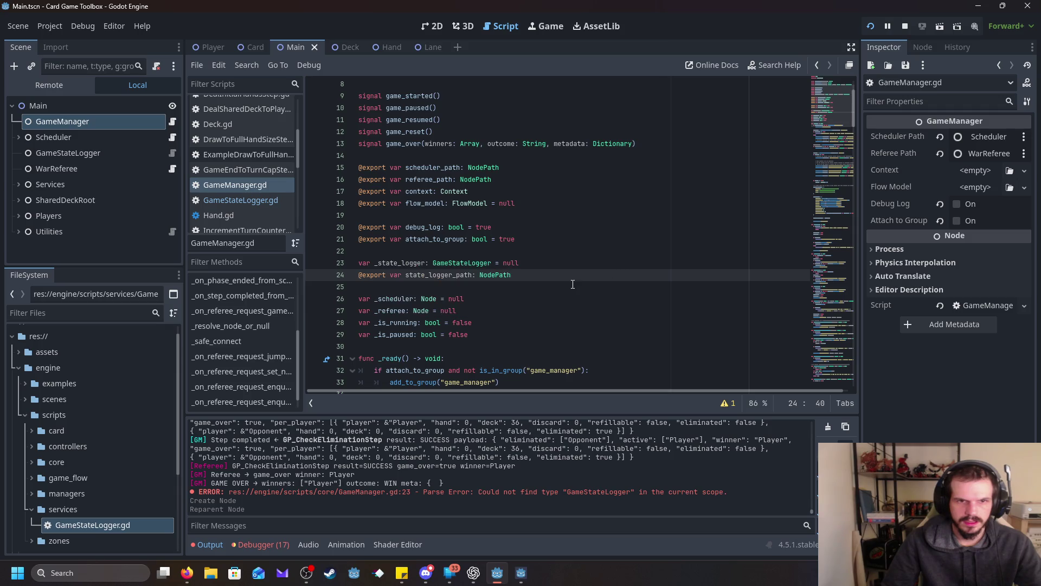